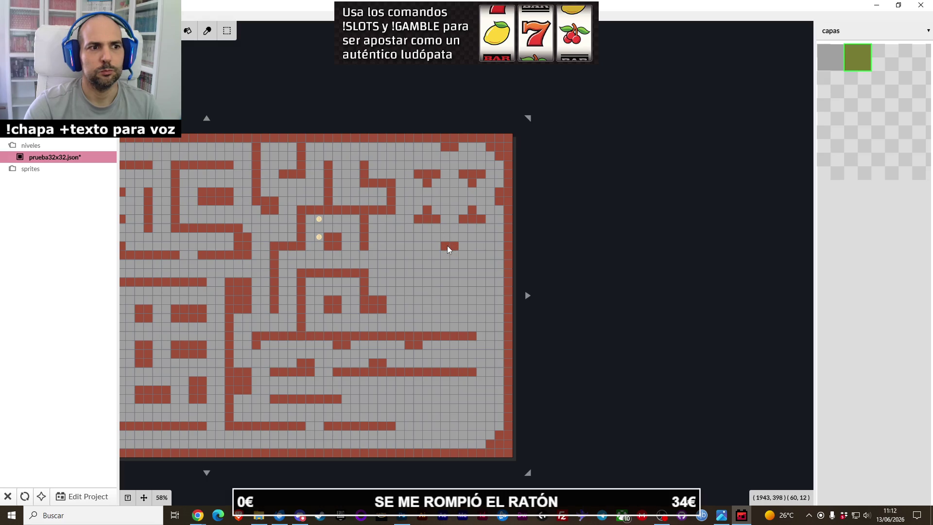
Step: Paint new wall rows and columns in the lower right, erasing one misplaced column
drag(438, 243, 392, 243)
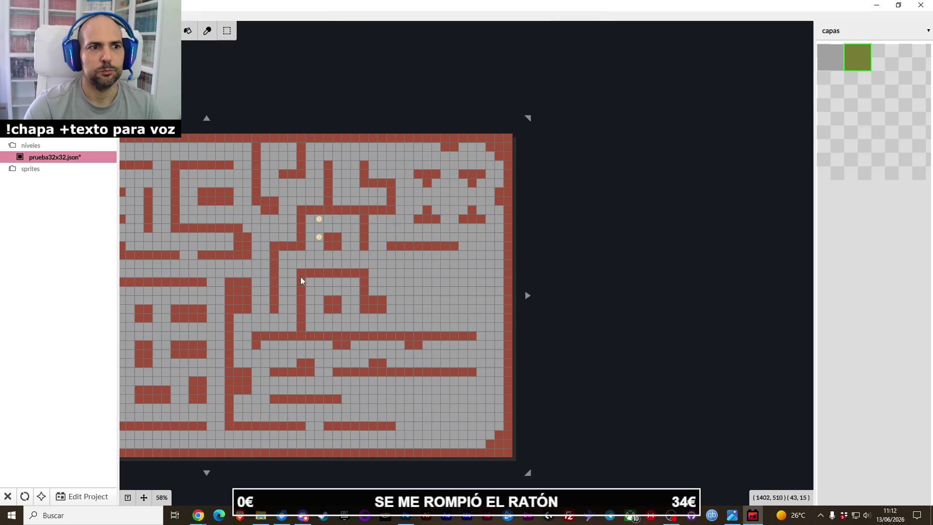
drag(455, 252, 498, 252)
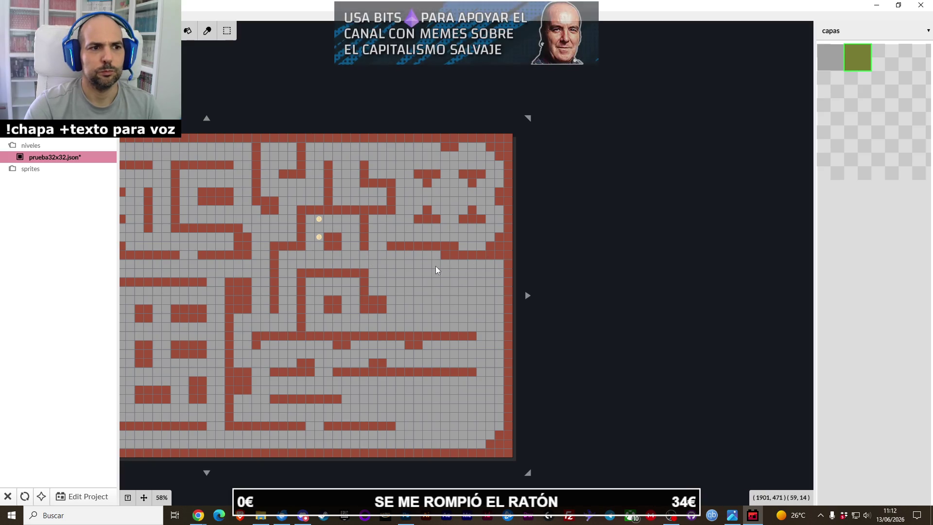
drag(455, 266, 442, 299)
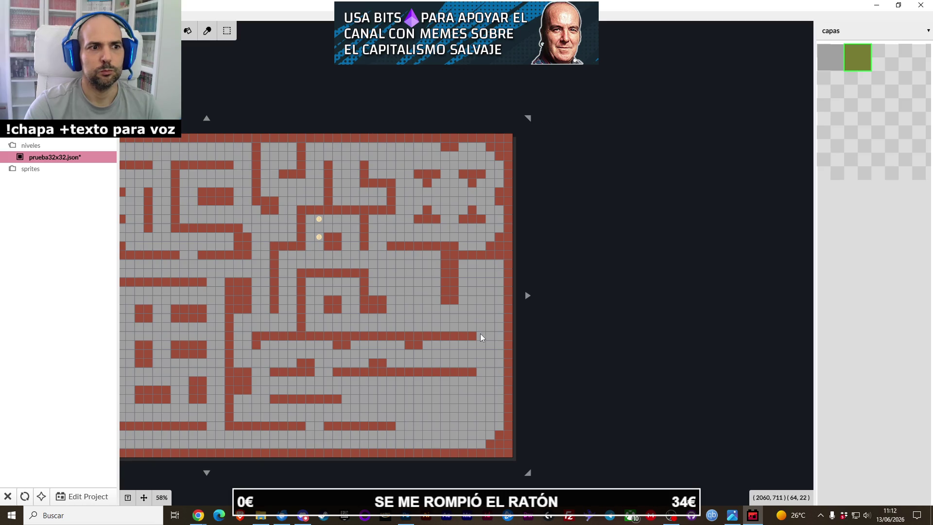
mouse_move(479, 332)
mouse_down()
mouse_move(485, 291)
mouse_move(481, 318)
mouse_up()
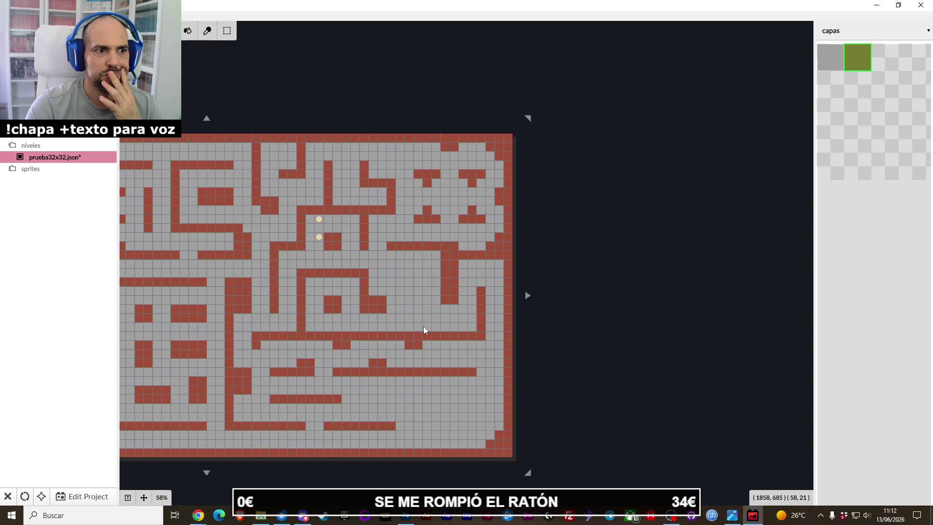
drag(403, 328, 412, 286)
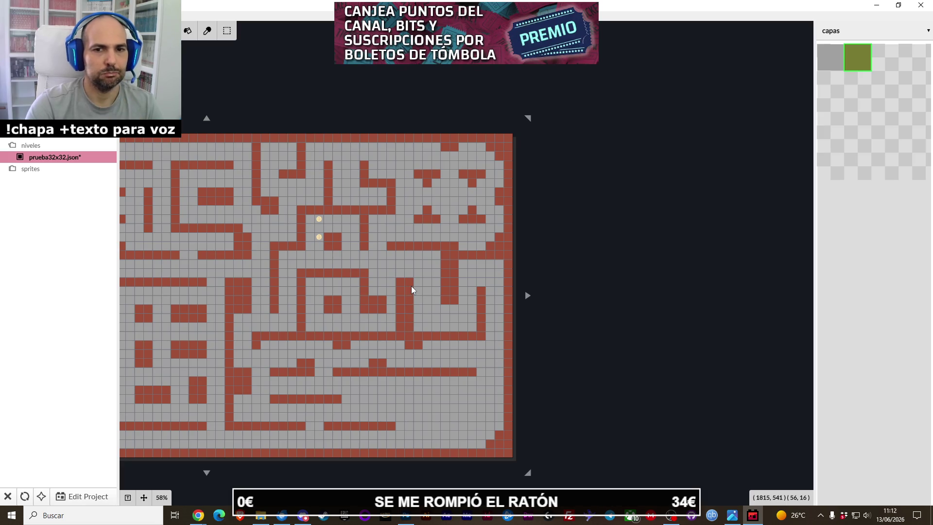
mouse_move(411, 290)
mouse_down()
mouse_move(410, 329)
mouse_move(419, 284)
mouse_up()
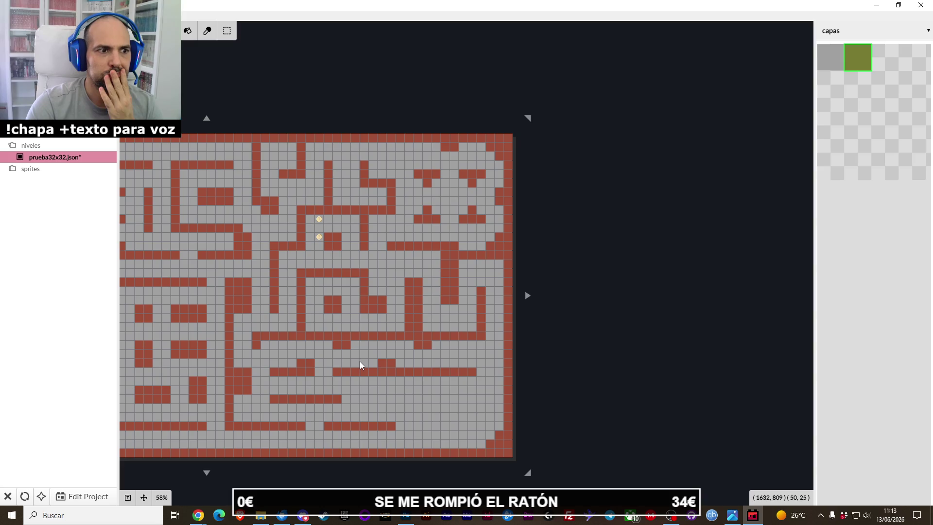
Step: Fix stray wall tiles and extend the lower wall row by two tiles
right_click(308, 362)
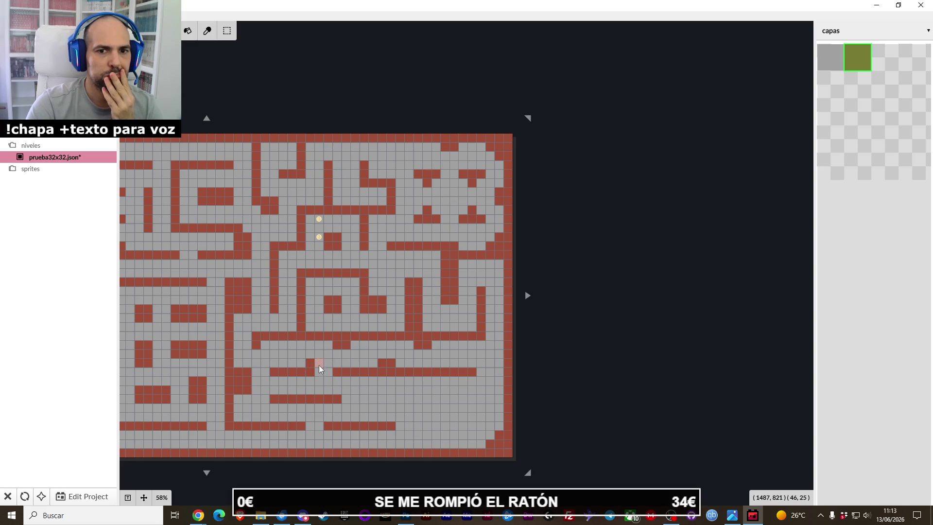
click(357, 345)
right_click(338, 370)
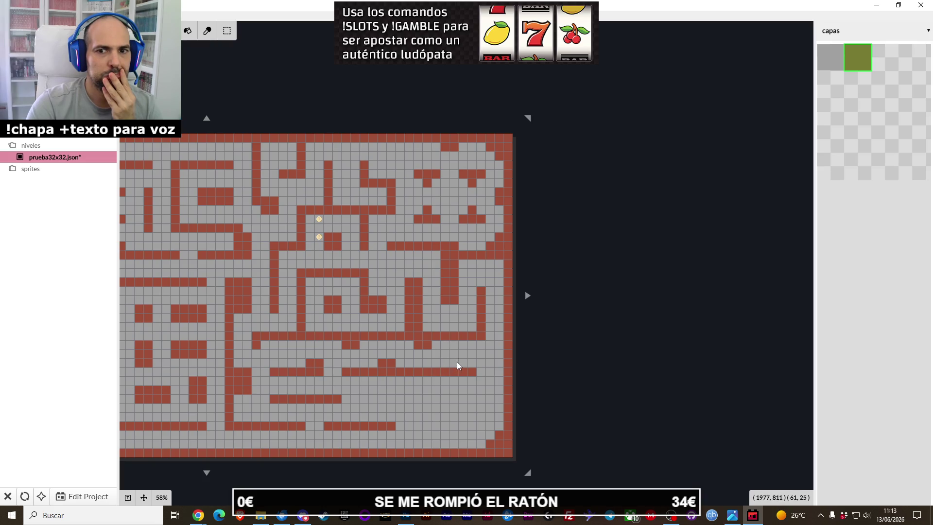
click(471, 364)
drag(480, 372, 492, 372)
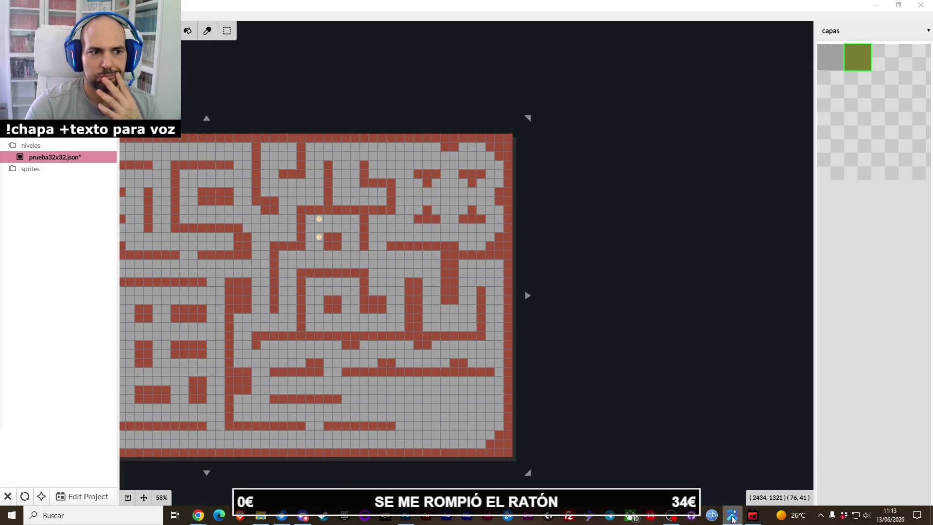
Step: Thicken the right wall to two cells and widen the level one column to 2208 x 1152
mouse_move(440, 334)
mouse_down()
mouse_move(523, 315)
mouse_move(439, 328)
mouse_up()
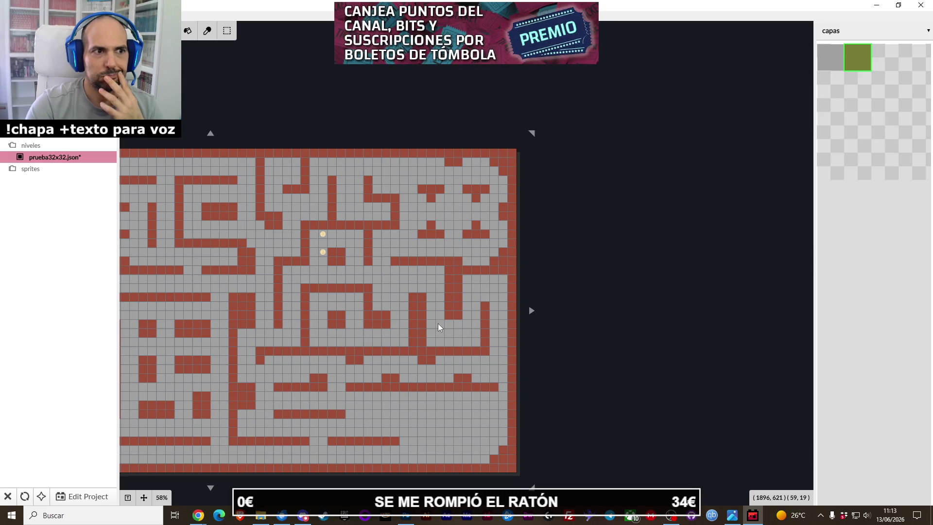
drag(439, 327, 460, 312)
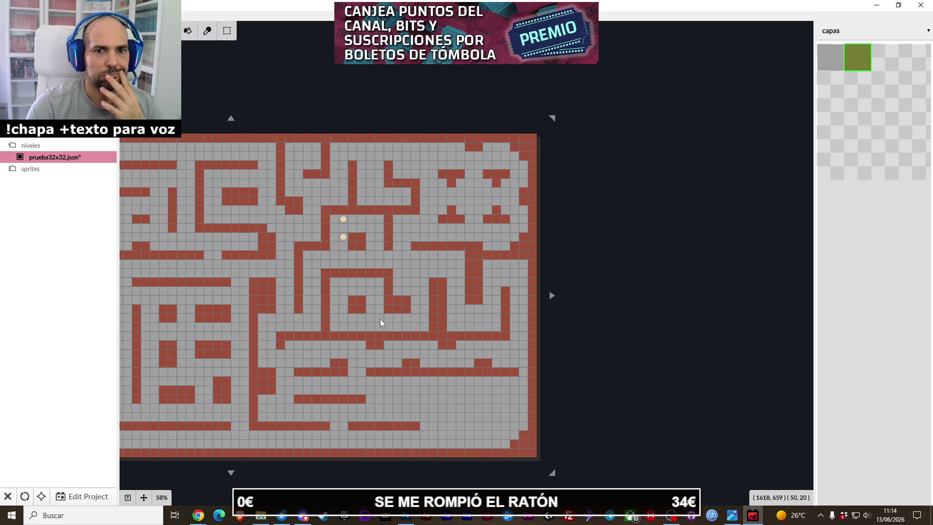
drag(407, 302, 427, 293)
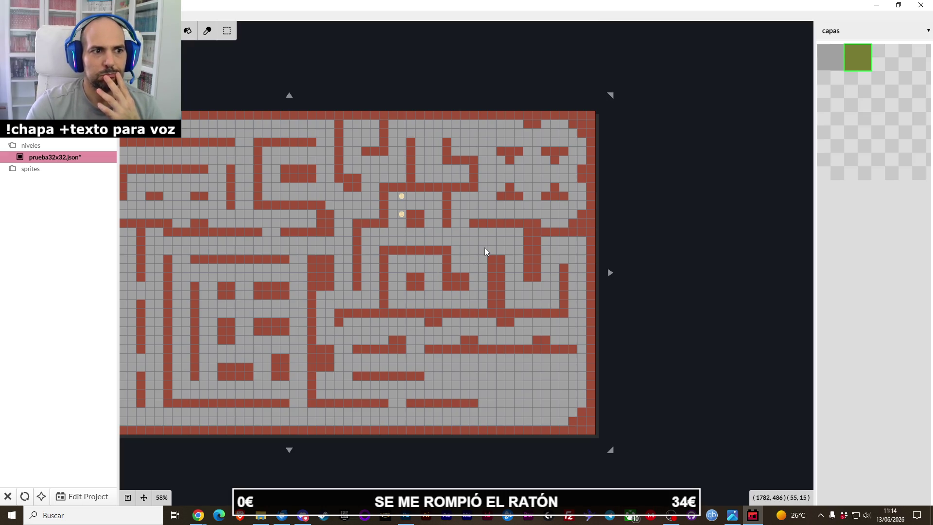
key(Right)
key(Down)
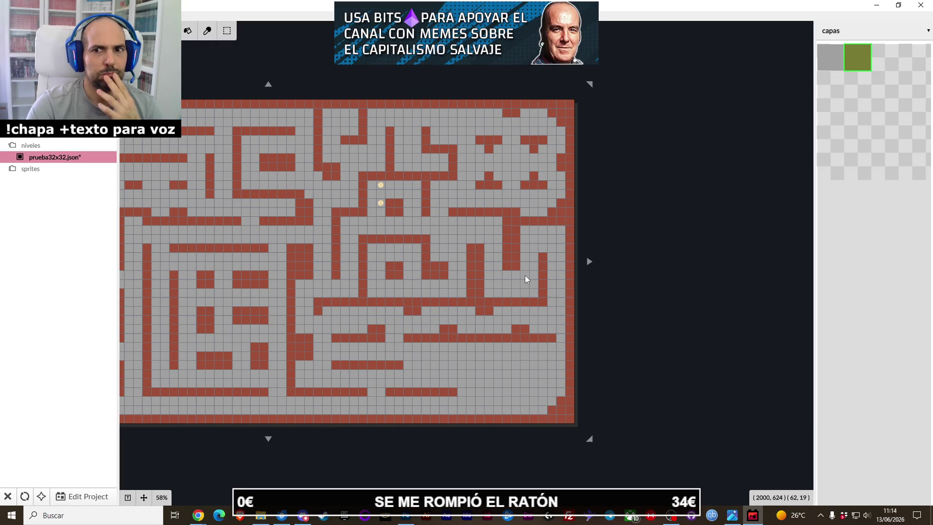
drag(552, 261, 552, 304)
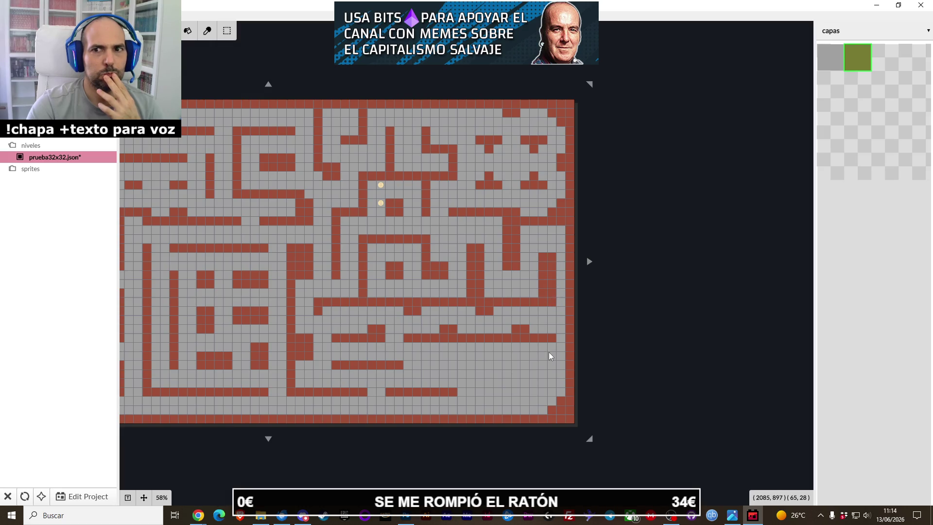
drag(589, 261, 598, 263)
mouse_move(572, 103)
mouse_down()
mouse_move(557, 267)
mouse_move(565, 420)
mouse_up()
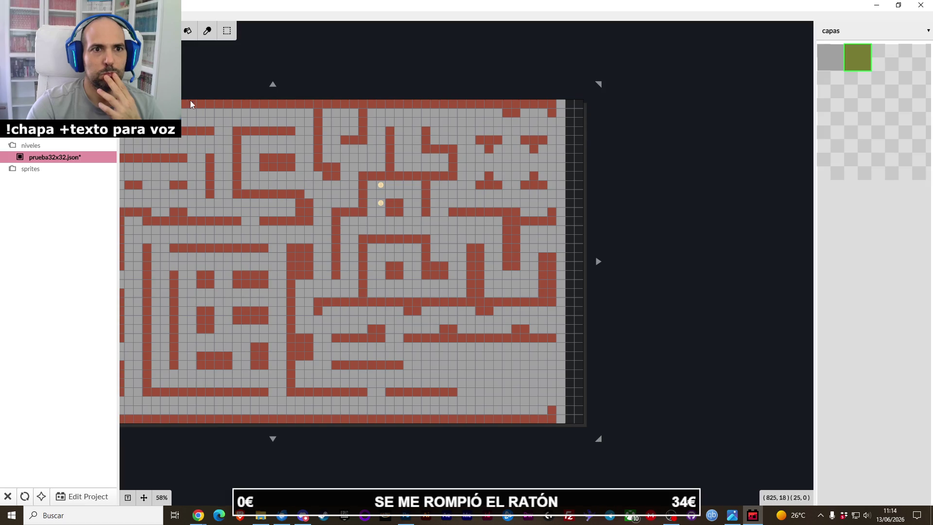
Step: Fill the new right column with floor on the other layer, then repaint it as border wall
key(Tab)
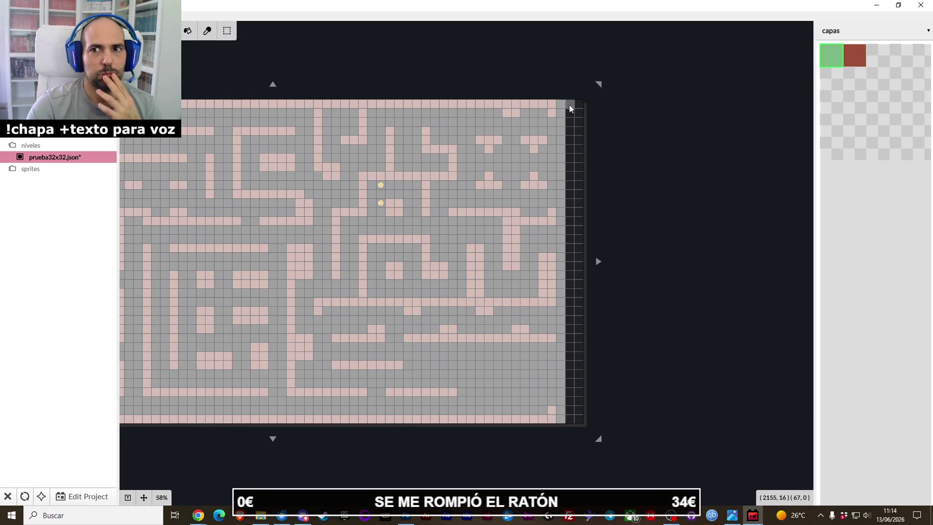
drag(569, 105, 571, 366)
drag(574, 421, 574, 421)
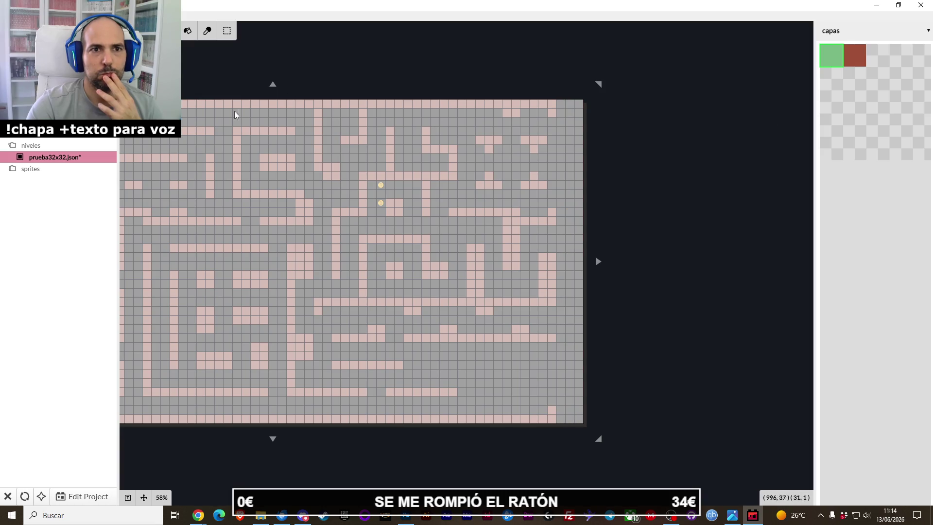
key(Tab)
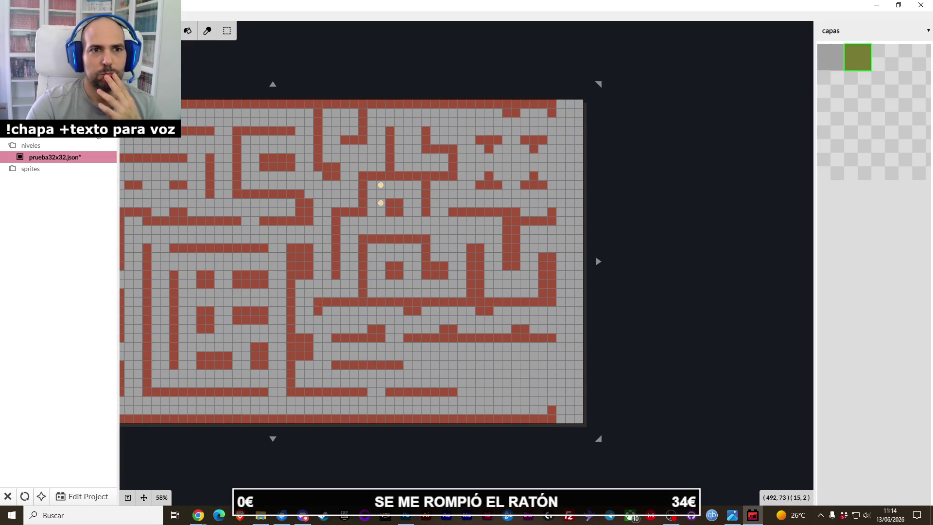
drag(576, 103, 573, 418)
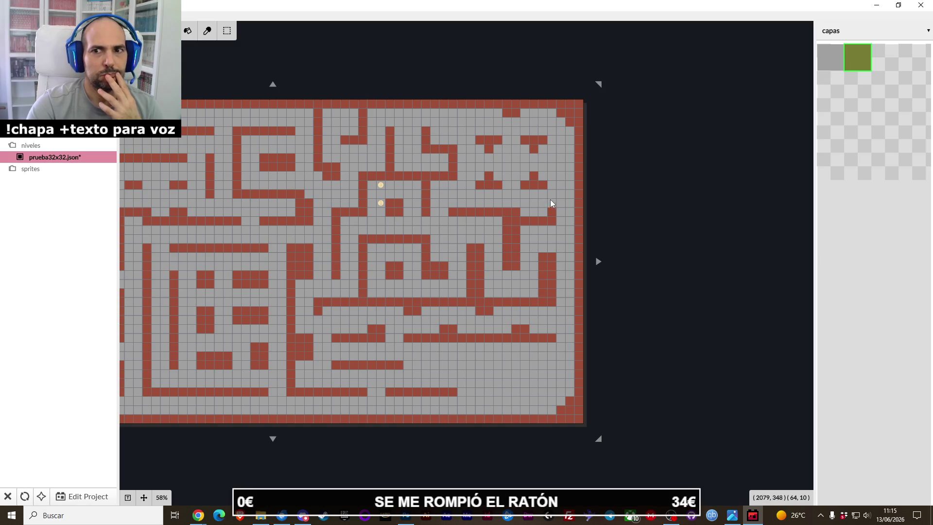
Step: Add new horizontal wall rows along the maze's lower right, joining the border wall
click(567, 211)
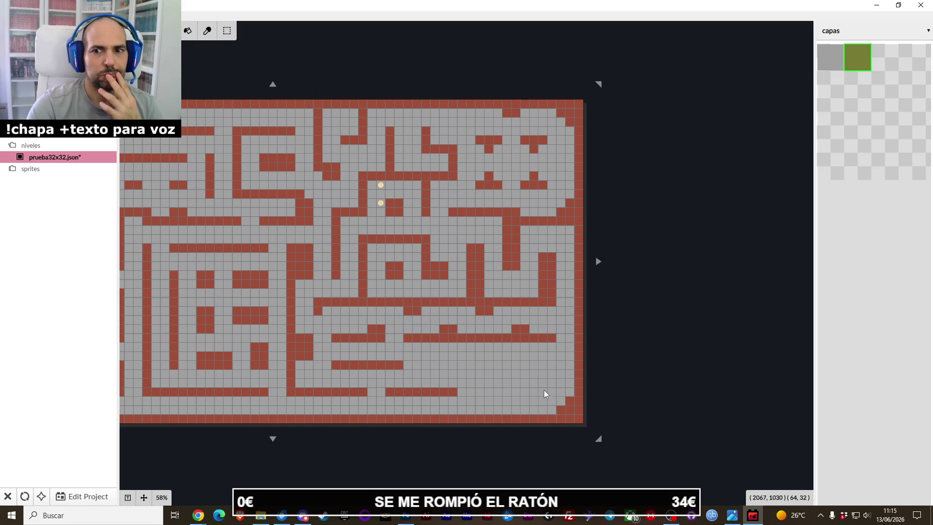
drag(440, 395, 442, 396)
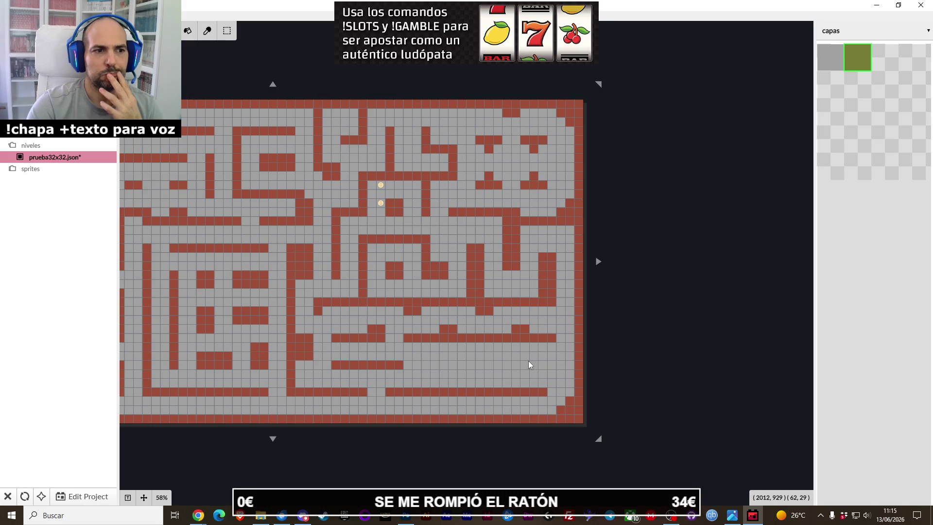
drag(572, 364, 497, 365)
drag(409, 365, 469, 365)
scroll(425, 290, left, 1)
drag(423, 290, 534, 291)
scroll(565, 295, down, 2)
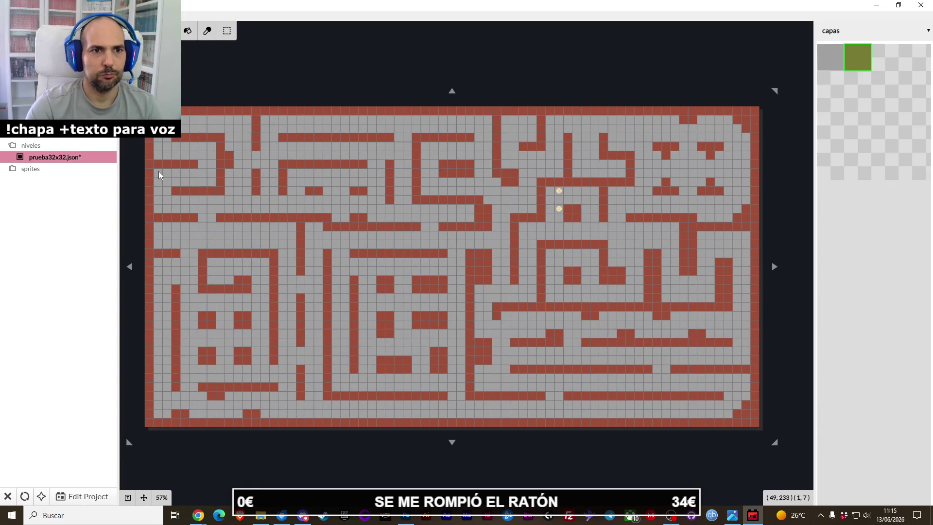
Step: Reopen prueba32x32.json and save it with Save and Close in the Close Level dialog
right_click(79, 159)
click(65, 262)
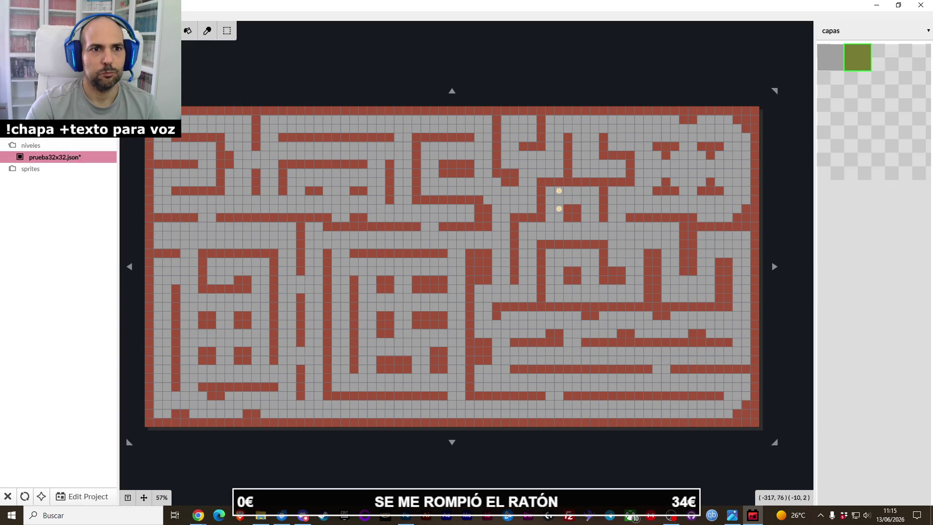
click(63, 150)
double_click(68, 159)
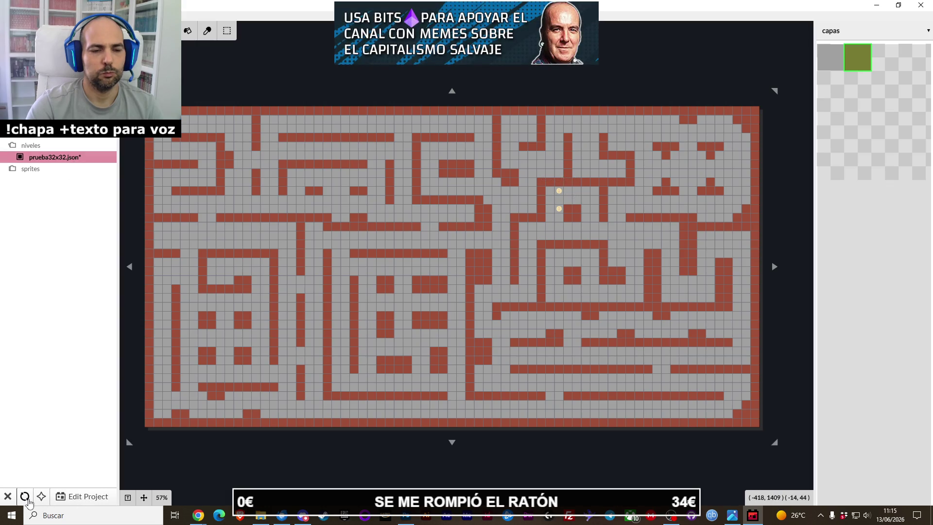
click(25, 497)
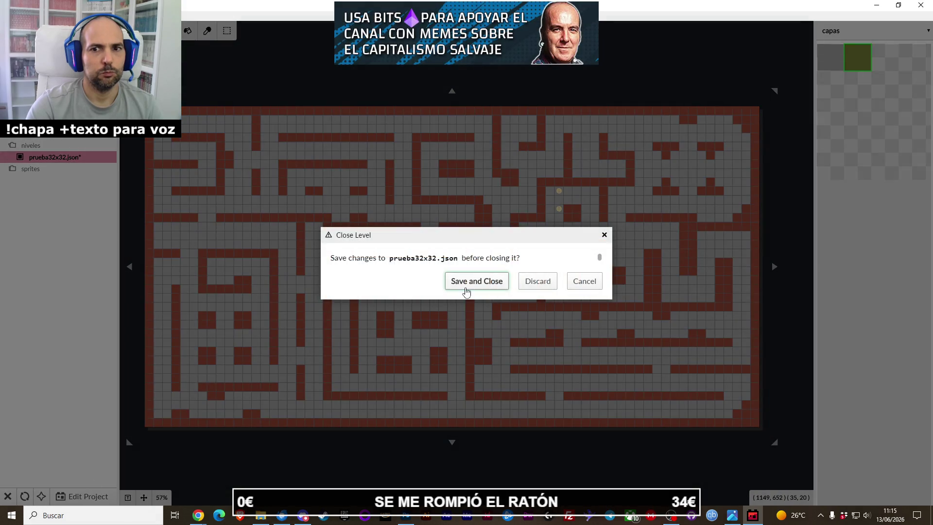
click(467, 290)
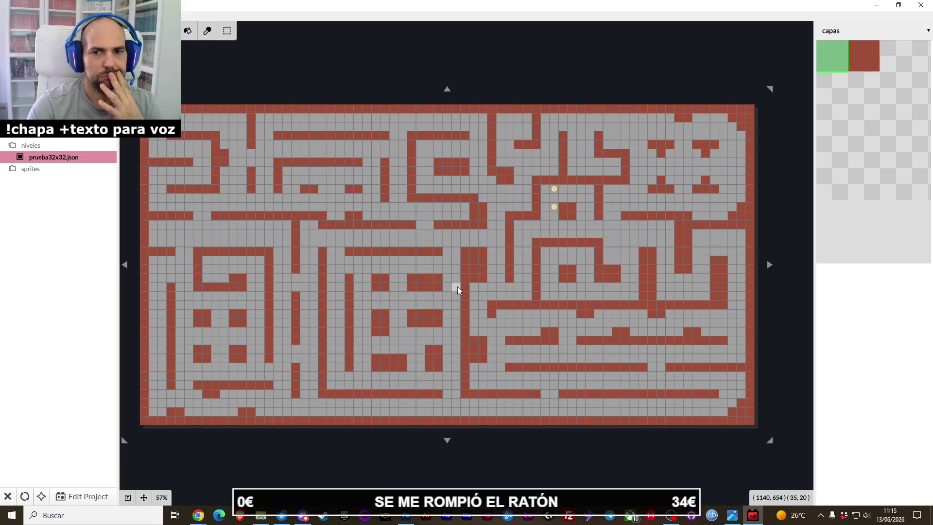
Step: On the entity layer, select moneda1 and delete a coin from the maze
key(2)
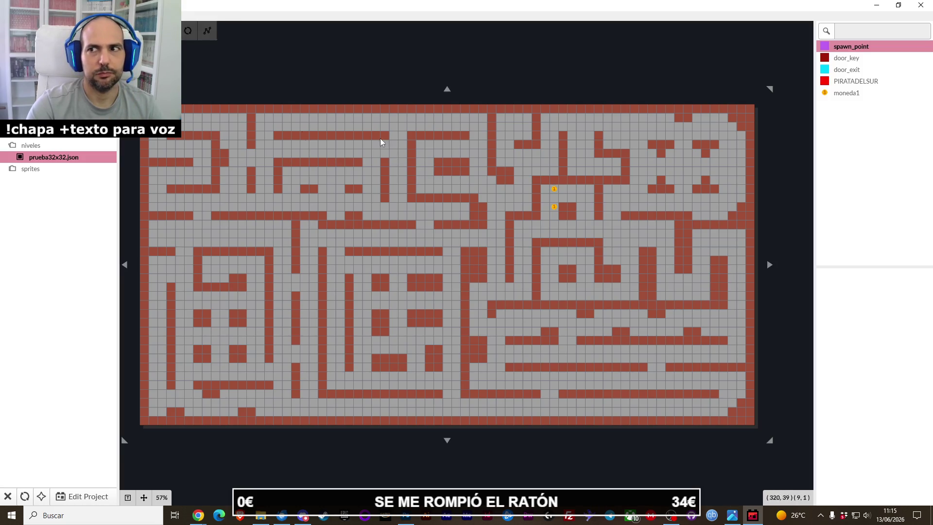
click(836, 93)
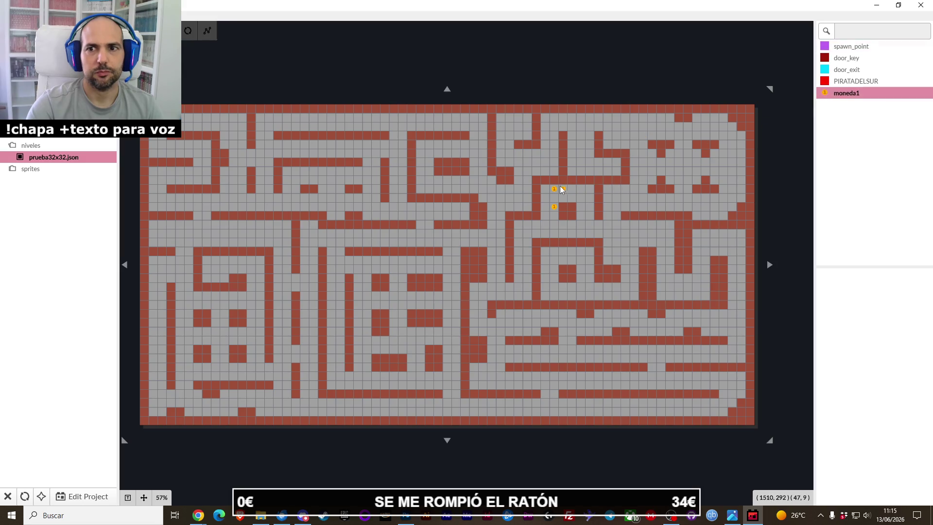
right_click(557, 208)
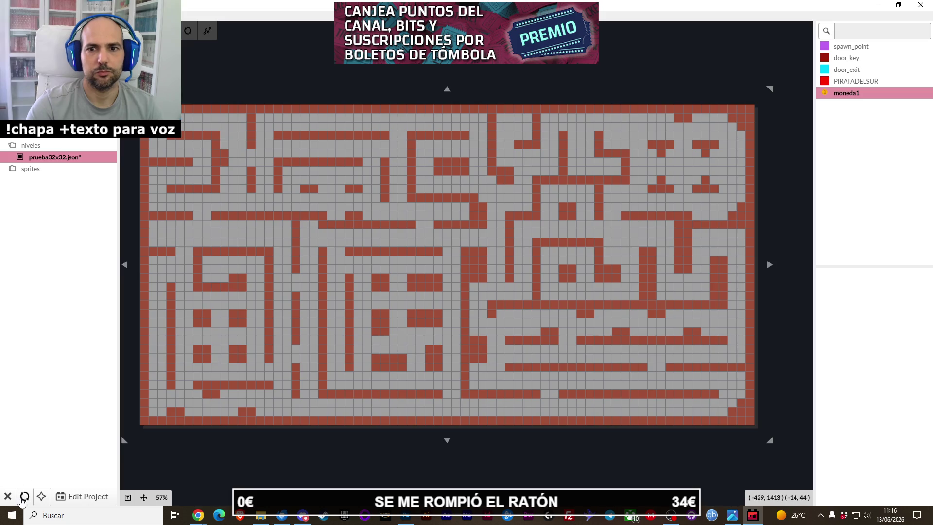
Step: Save and reopen the level, then show the project's Entities list with PIRATADELSUR selected
click(8, 496)
click(457, 282)
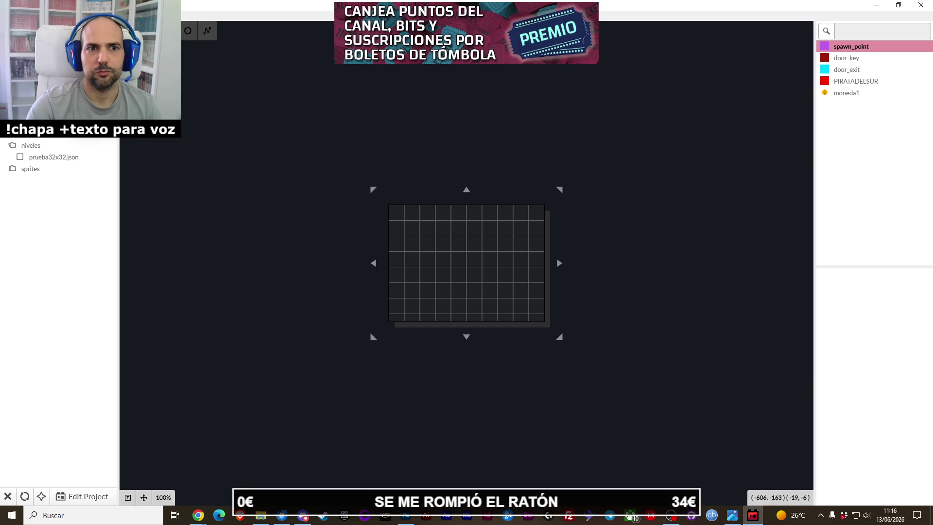
double_click(43, 146)
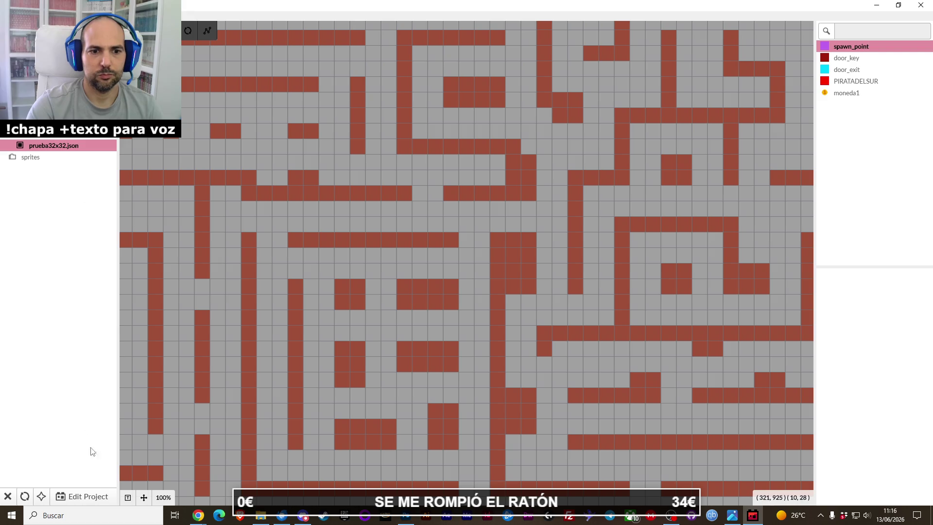
click(88, 496)
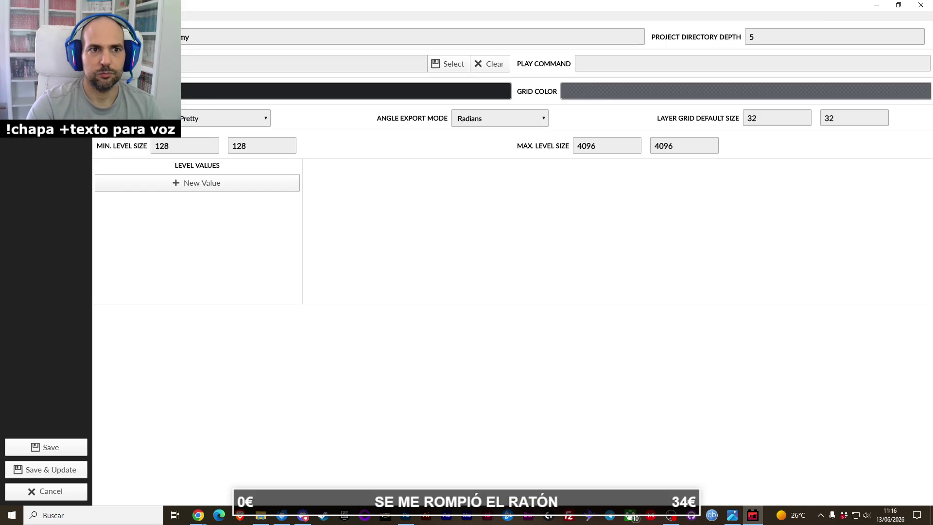
click(148, 167)
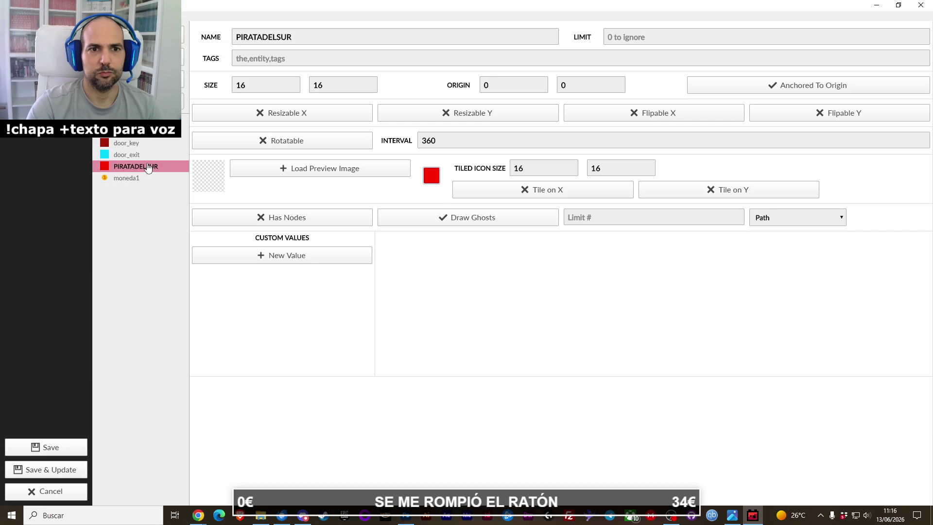
Step: Delete the PIRATADELSUR and door_exit entities from the project
right_click(146, 161)
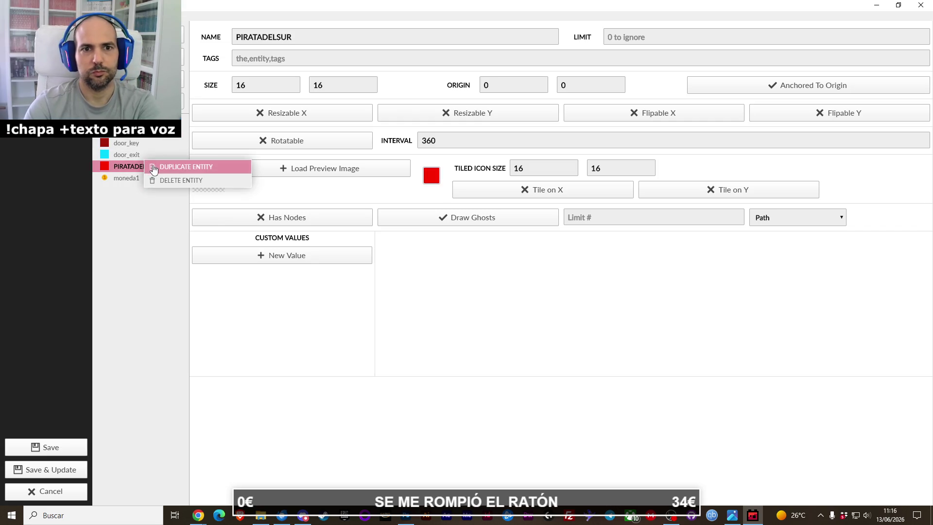
click(166, 180)
click(524, 287)
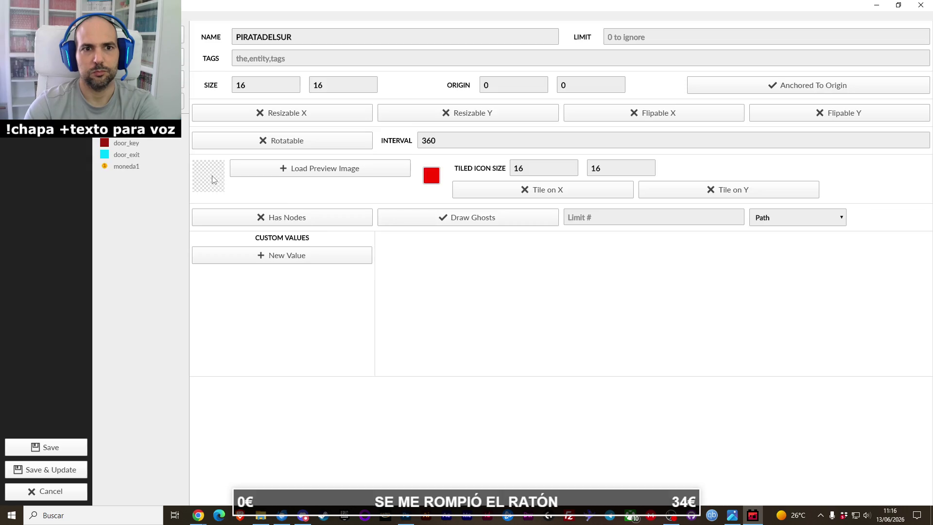
right_click(147, 160)
click(160, 175)
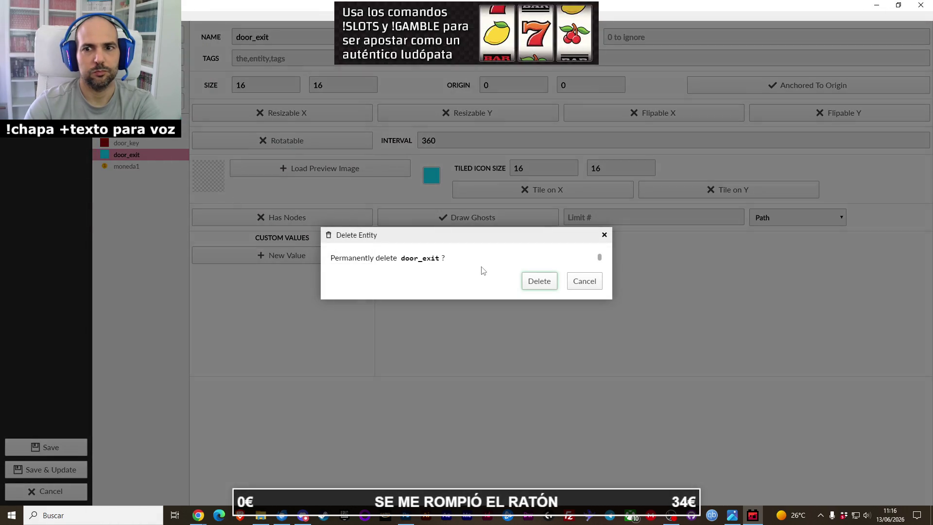
click(535, 281)
Step: Delete the door_key and spawn_point entities from the project
click(127, 142)
right_click(146, 142)
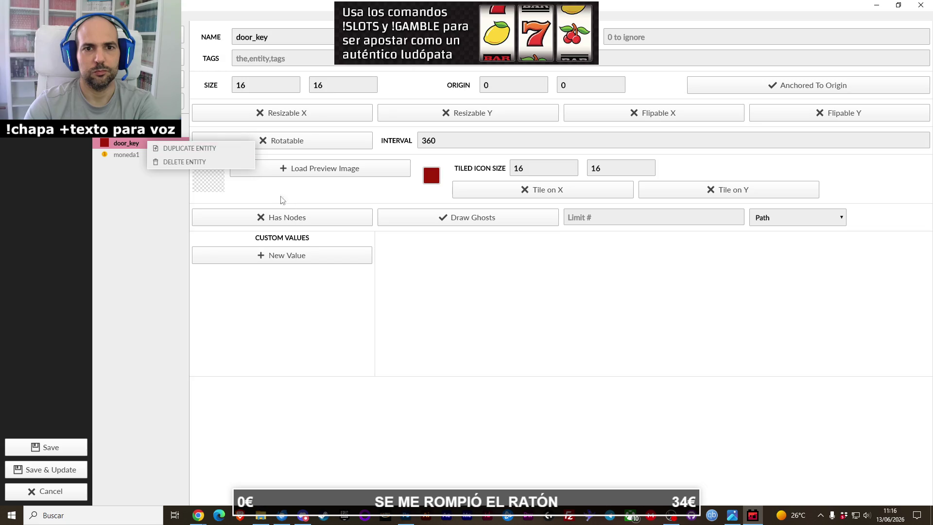
click(190, 164)
click(535, 281)
right_click(160, 137)
click(187, 152)
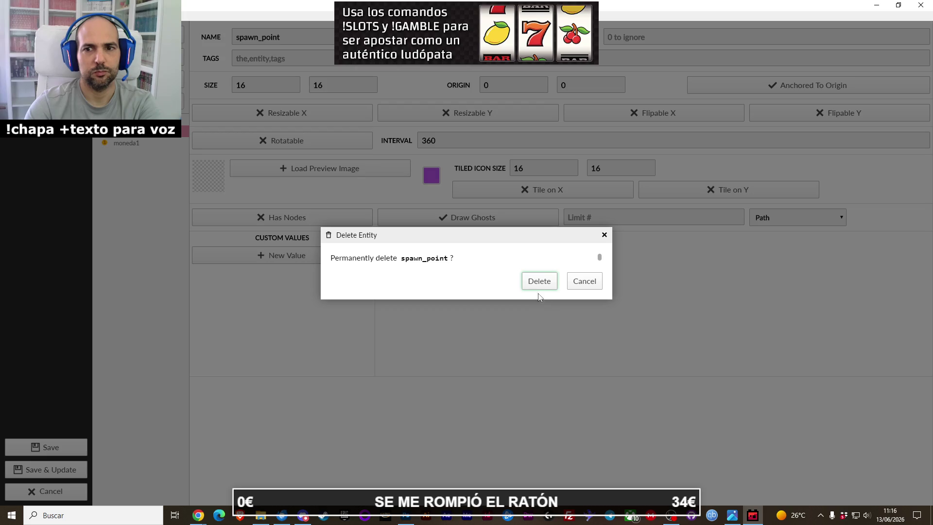
click(539, 284)
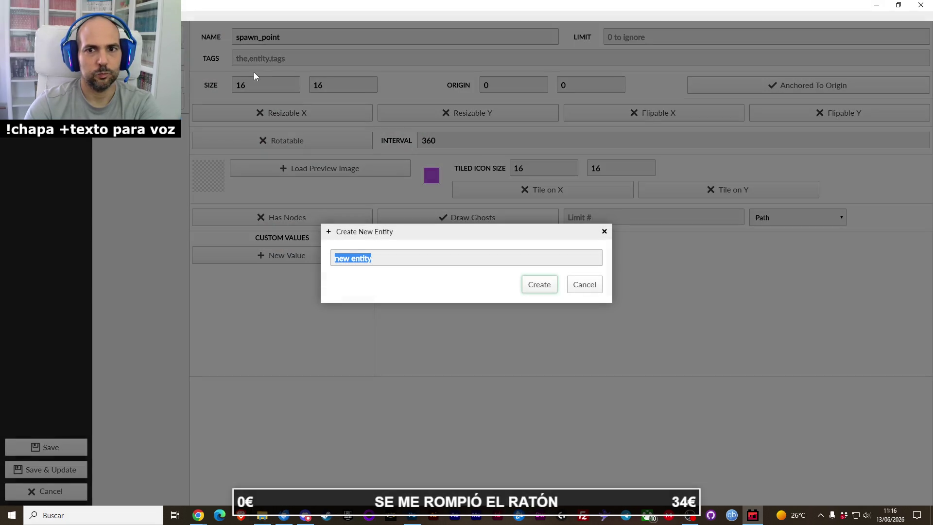
Step: Create a new entity and browse to sprites/entidades for its preview image
click(525, 284)
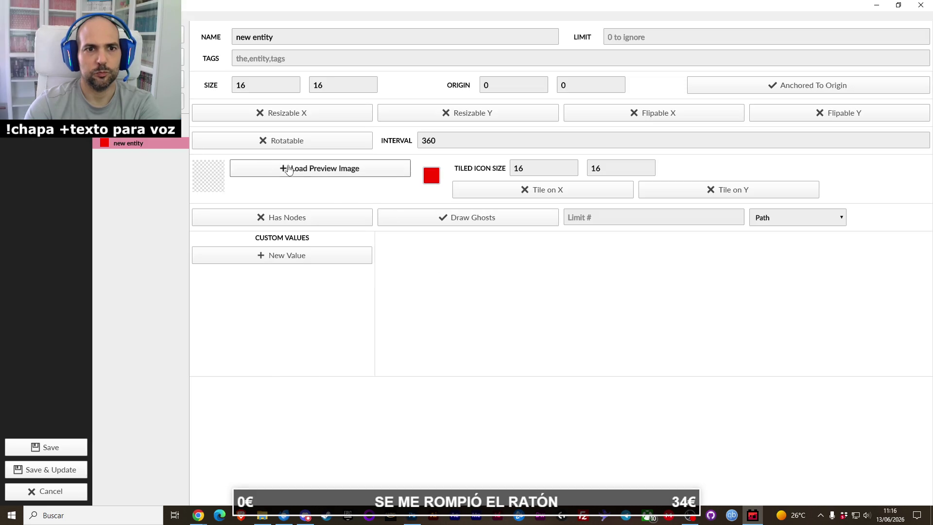
click(329, 175)
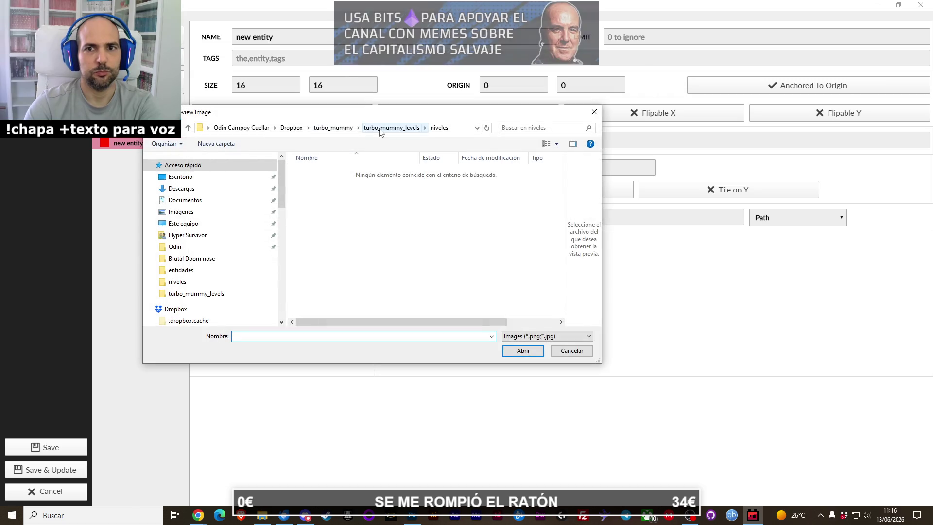
click(391, 128)
double_click(322, 182)
double_click(321, 185)
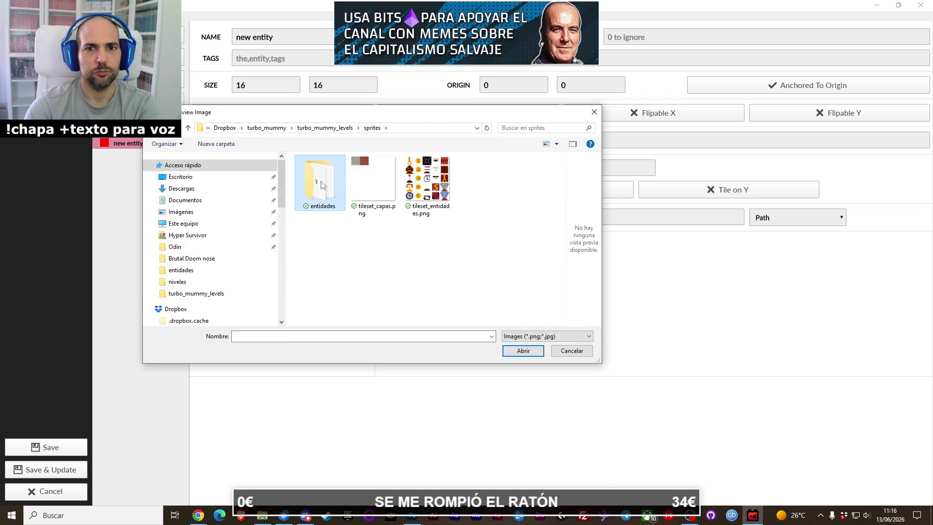
drag(366, 116, 415, 106)
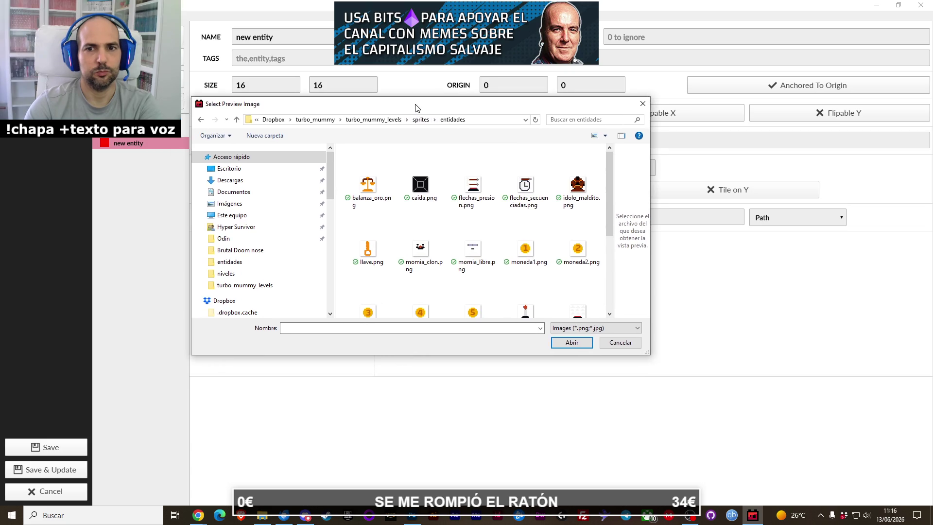
scroll(428, 207, down, 3)
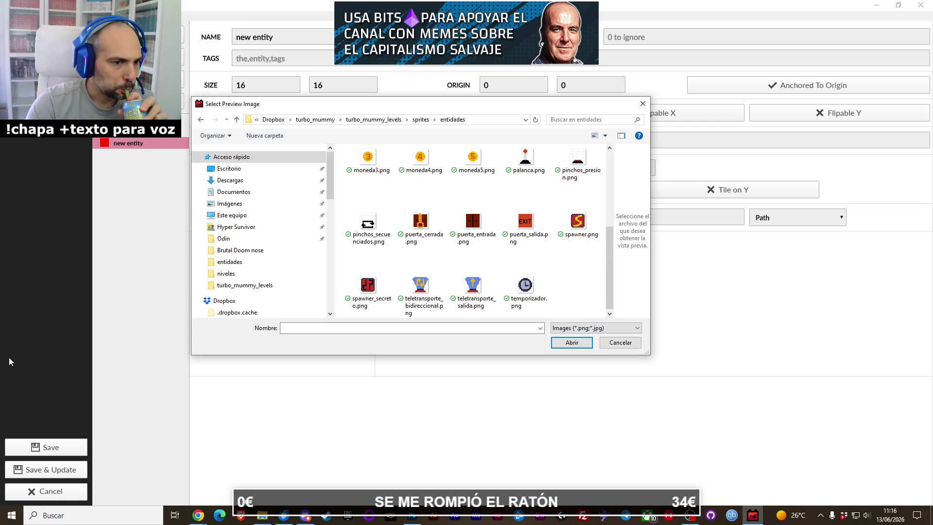
Step: Load spawner.png as the new entity's preview image
key(alt+Tab)
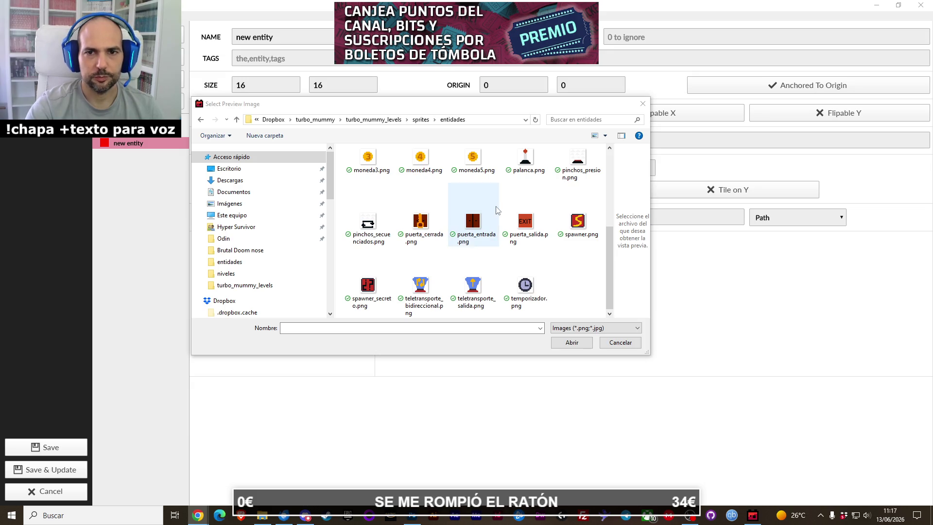
scroll(467, 195, up, 2)
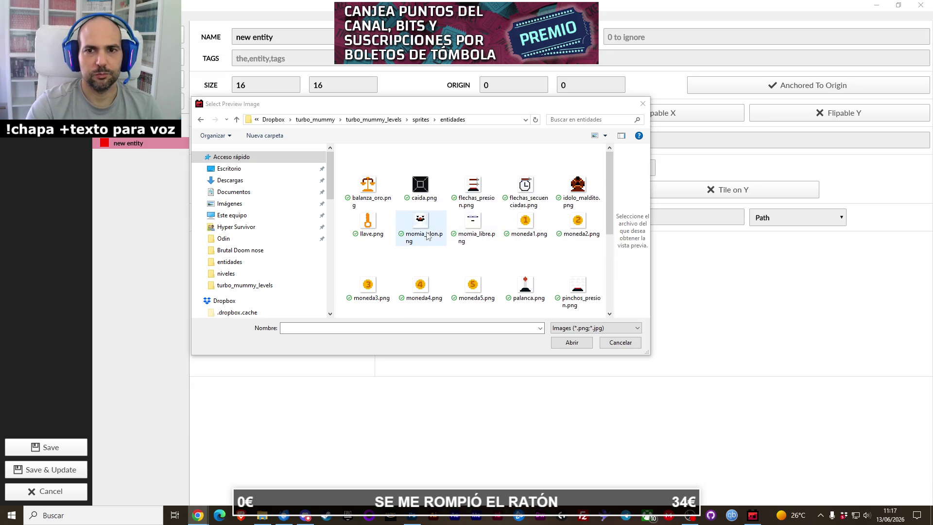
scroll(432, 245, down, 2)
click(436, 259)
click(568, 254)
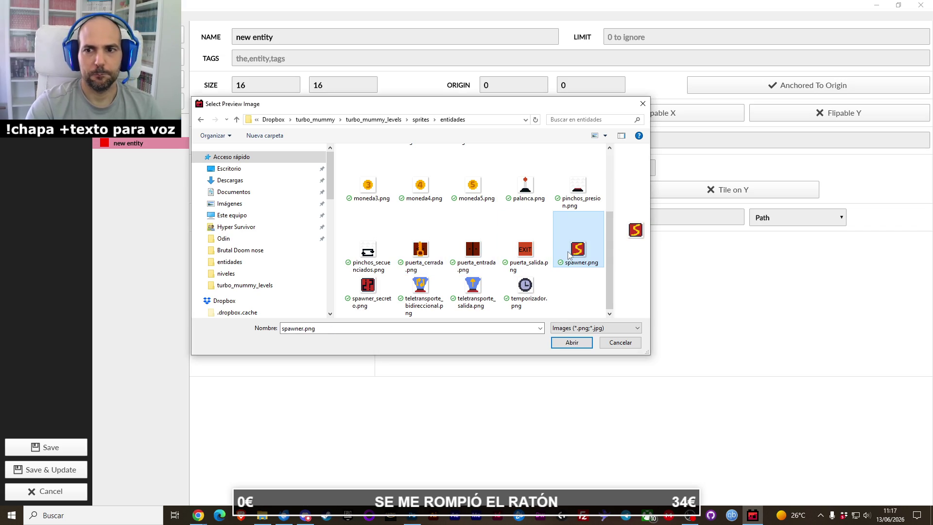
click(581, 346)
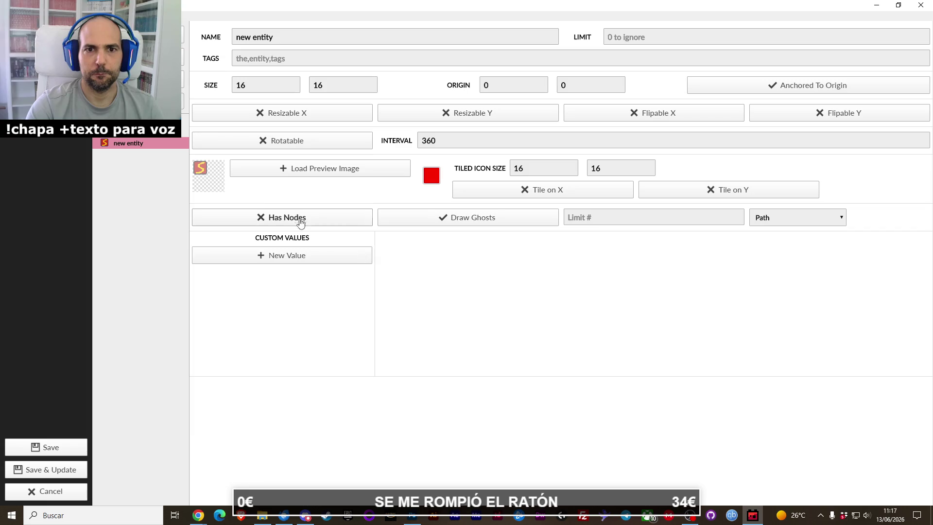
Step: Set the entity's size and tiled icon size both to 32 x 32
double_click(280, 84)
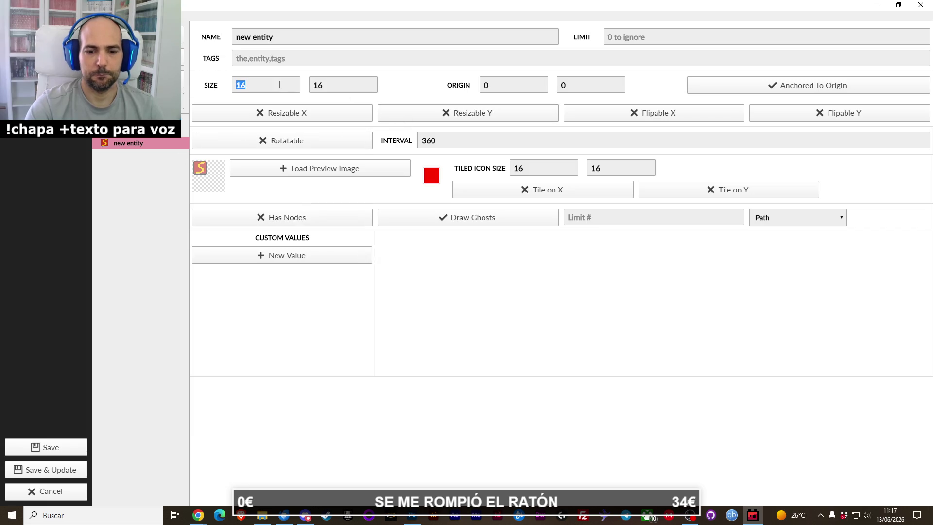
text(32)
key(Tab)
text(32)
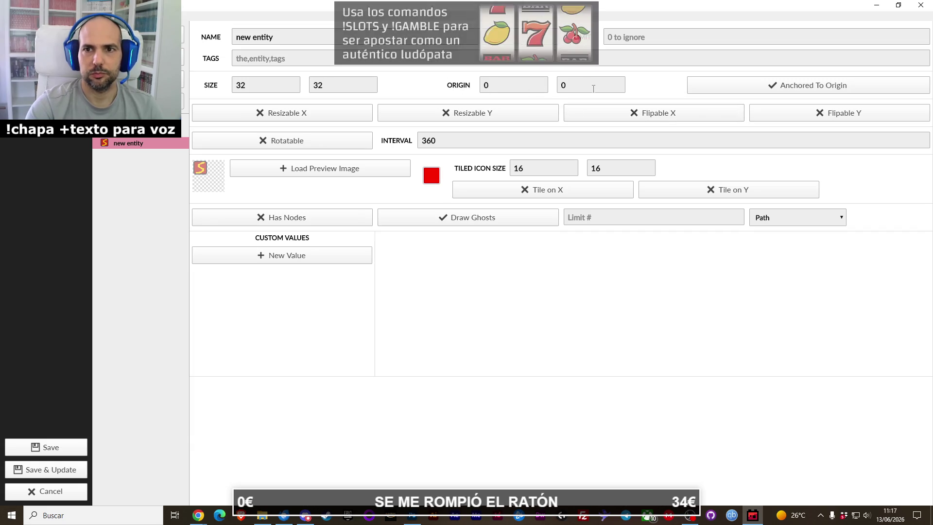
double_click(561, 166)
text(32)
key(Tab)
text(32)
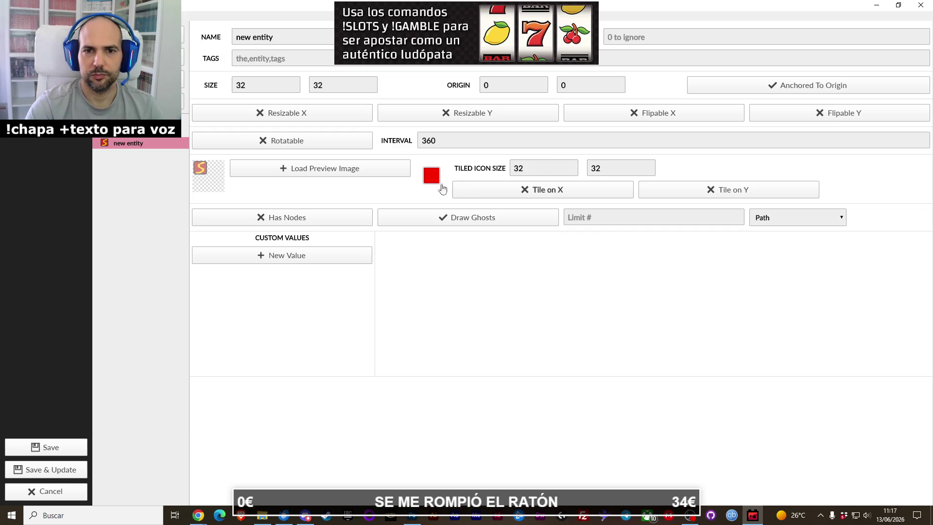
Step: Add a String custom value named spawner to the entity
click(348, 259)
double_click(441, 263)
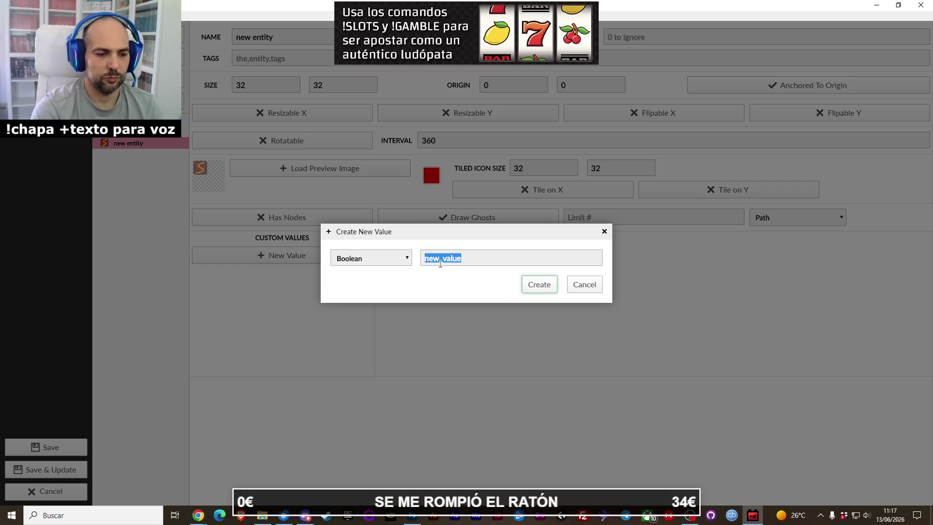
click(410, 258)
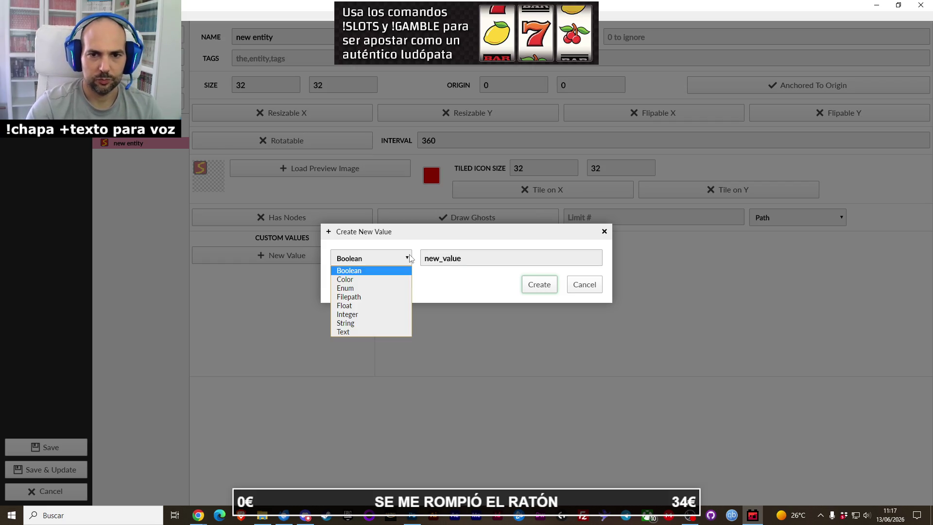
click(375, 324)
double_click(467, 259)
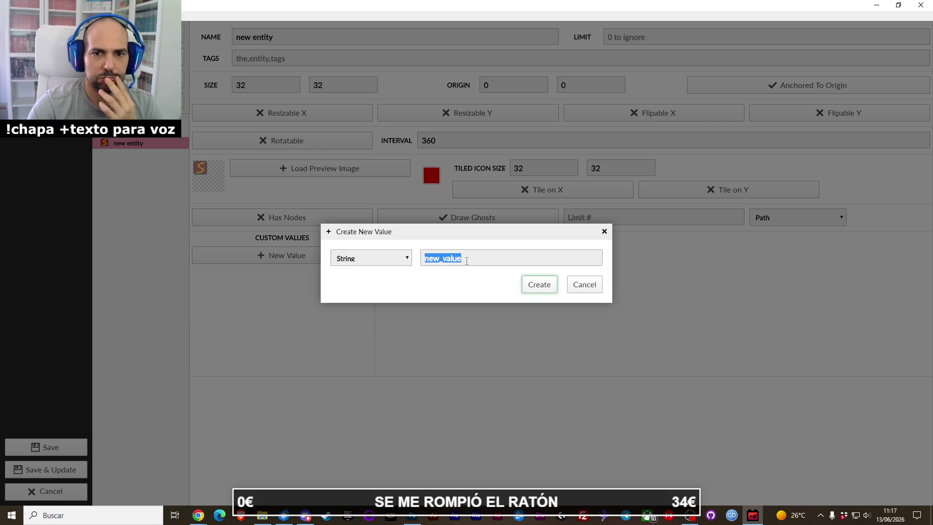
text(s)
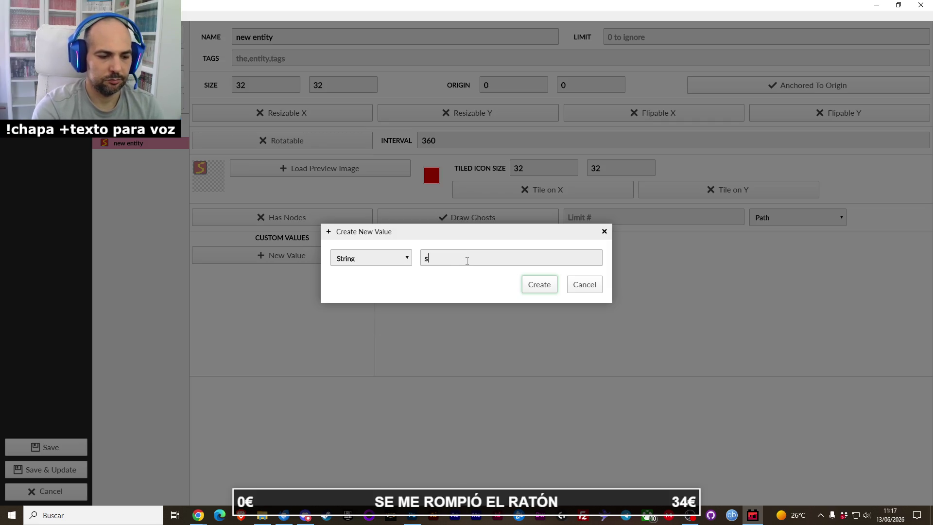
text(pawner)
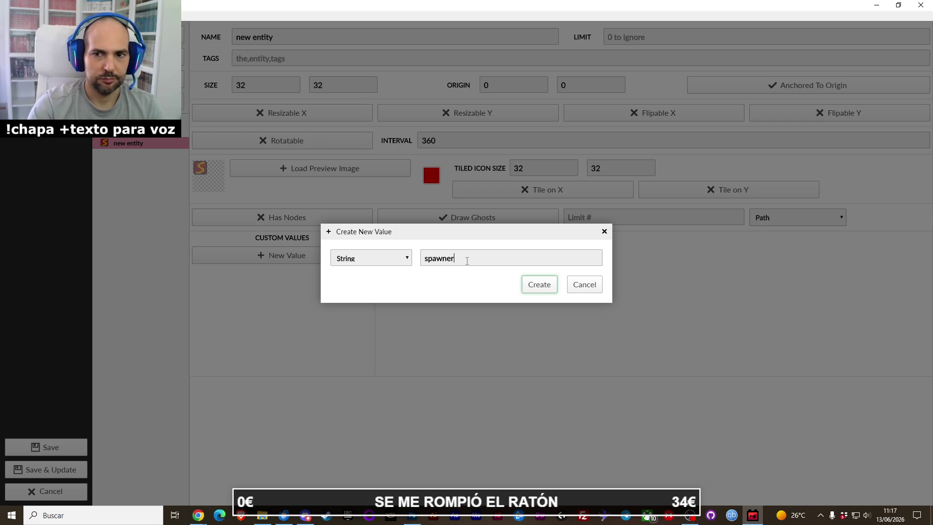
click(539, 284)
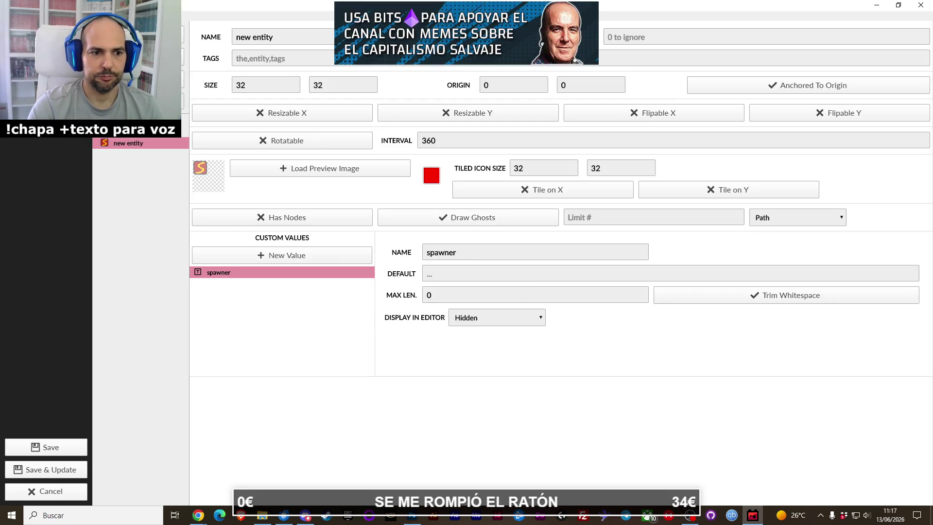
key(alt+Tab)
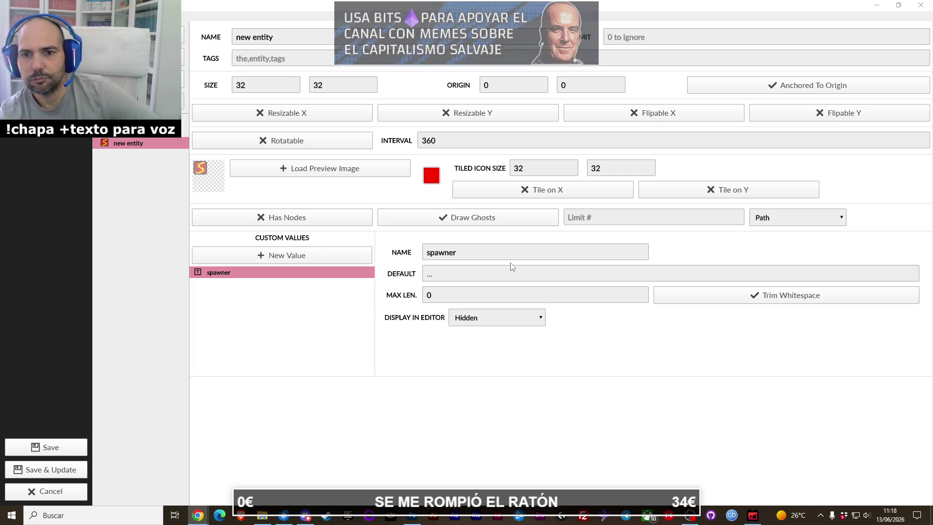
click(514, 323)
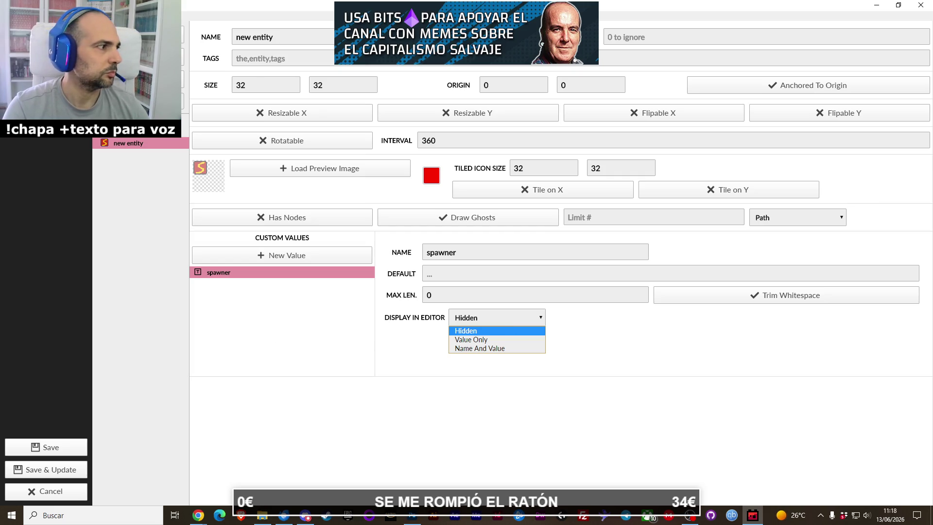
key(alt+Tab)
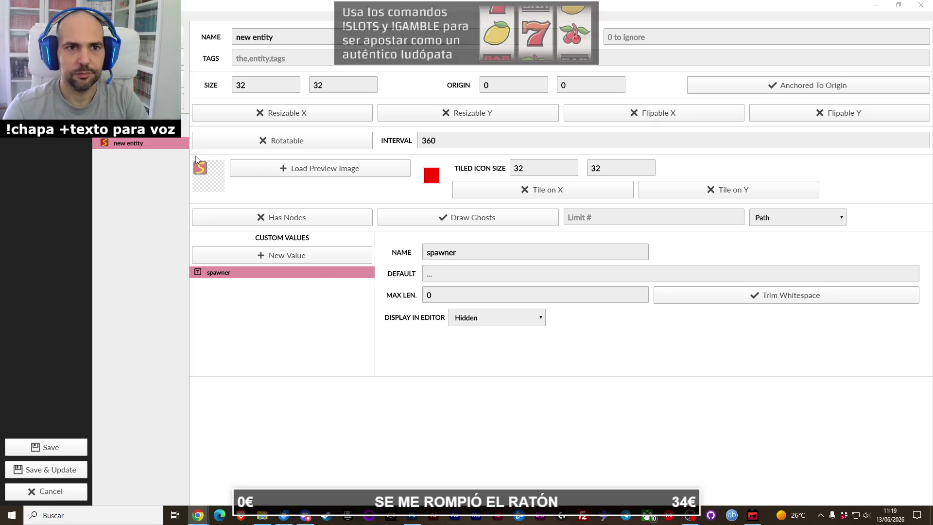
Step: Rename the entity to spawner and save the project, updating its levels
triple_click(257, 39)
text(spawner)
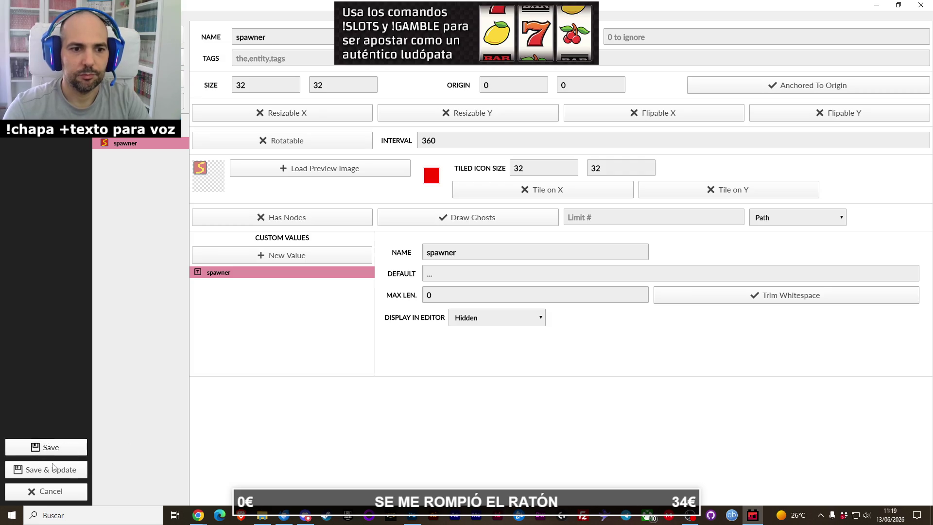
click(51, 469)
click(538, 279)
Step: Place a spawner at 32, 448 in prueba32x32.json, then save and close the level
click(54, 157)
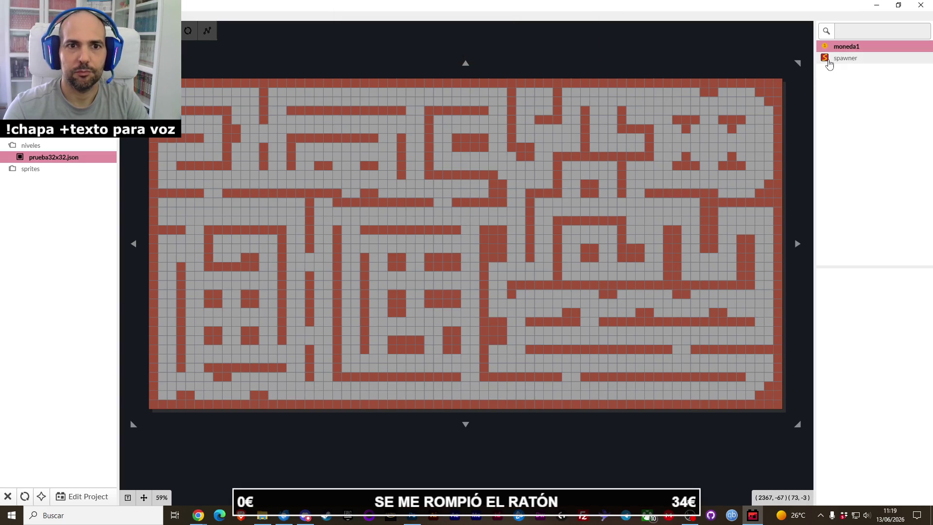
click(829, 61)
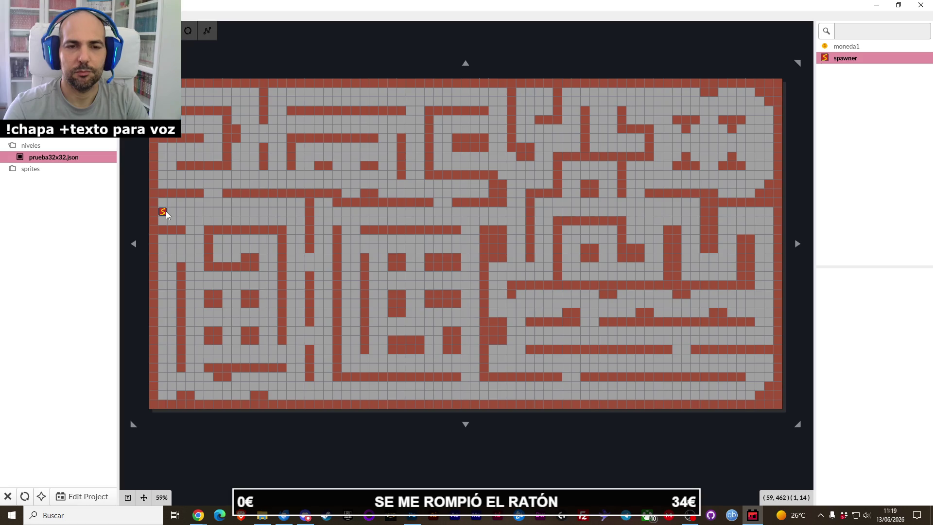
click(166, 215)
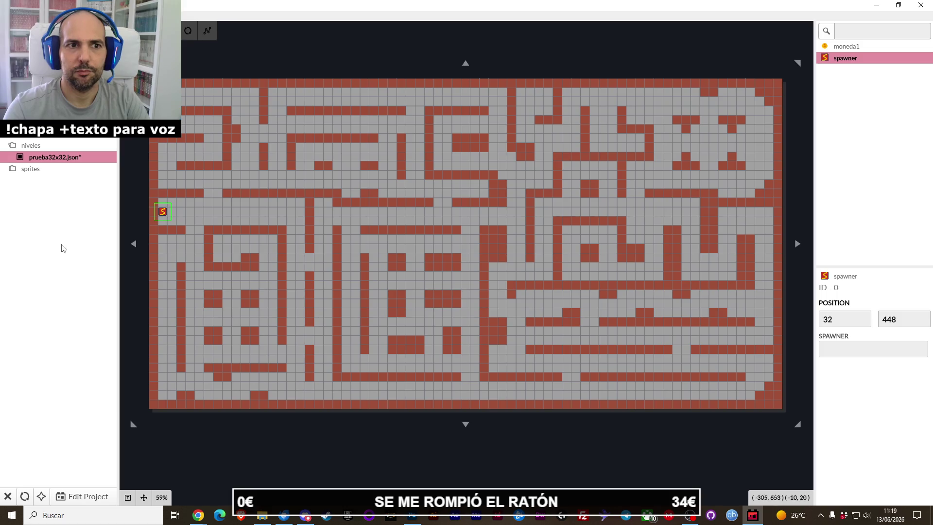
click(80, 497)
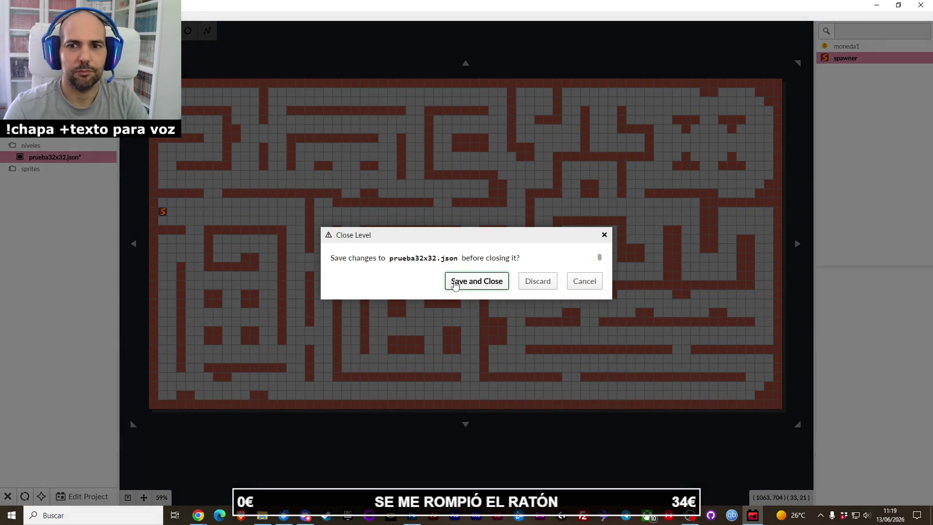
click(452, 281)
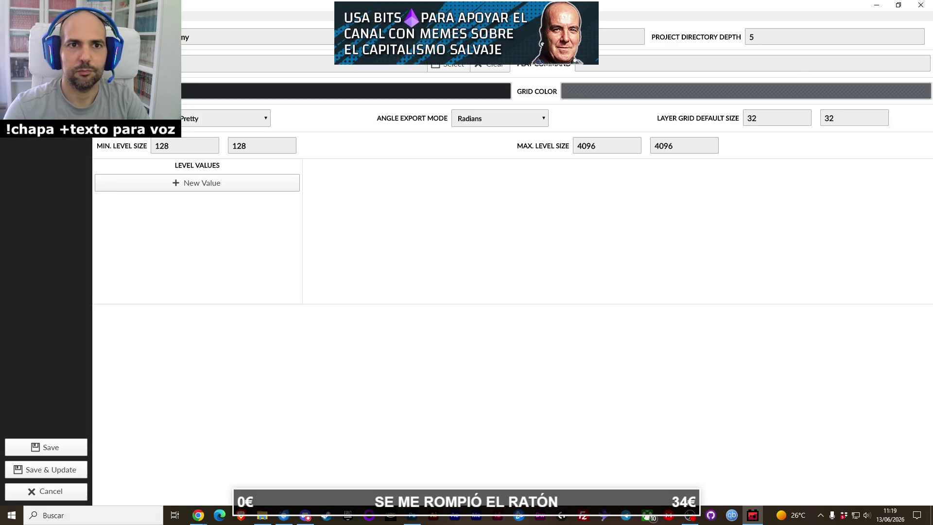
Step: Create a new entity named puerta_entrada in the project's Entities section
click(46, 97)
click(46, 78)
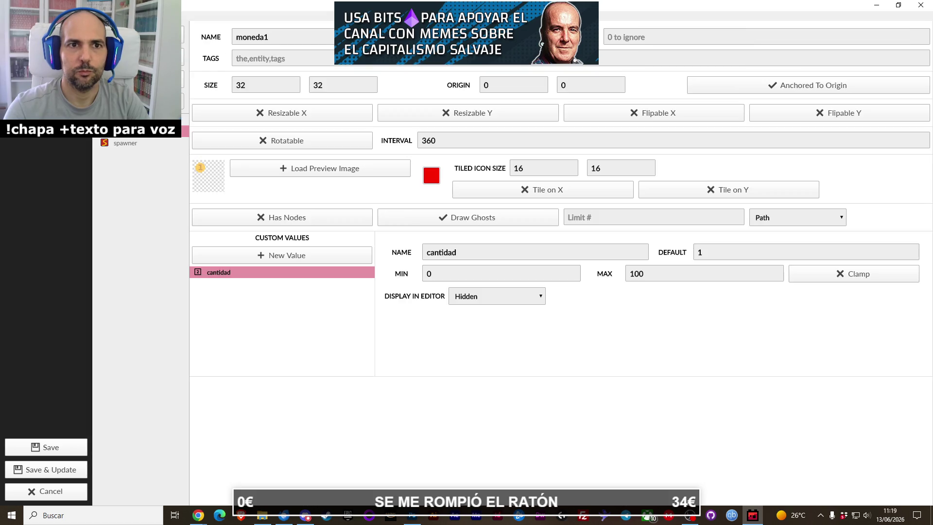
click(138, 34)
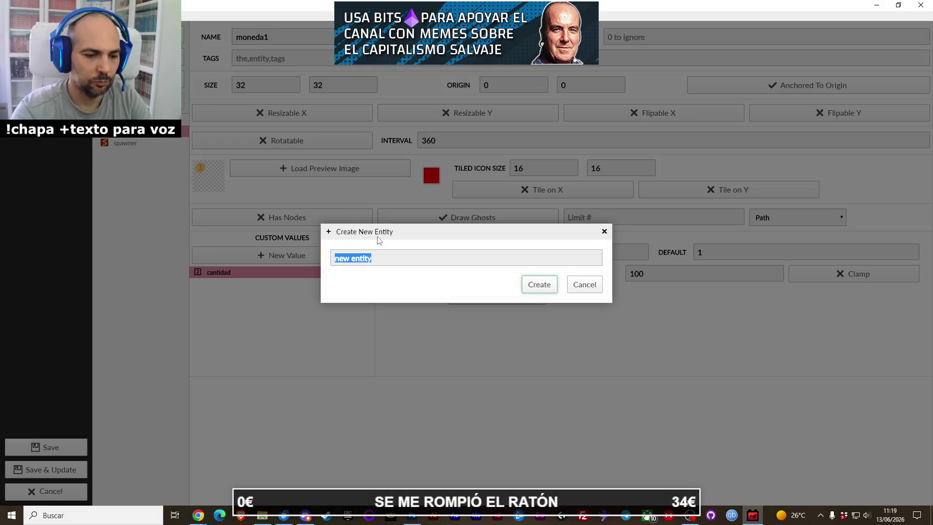
text(puerta_entrada)
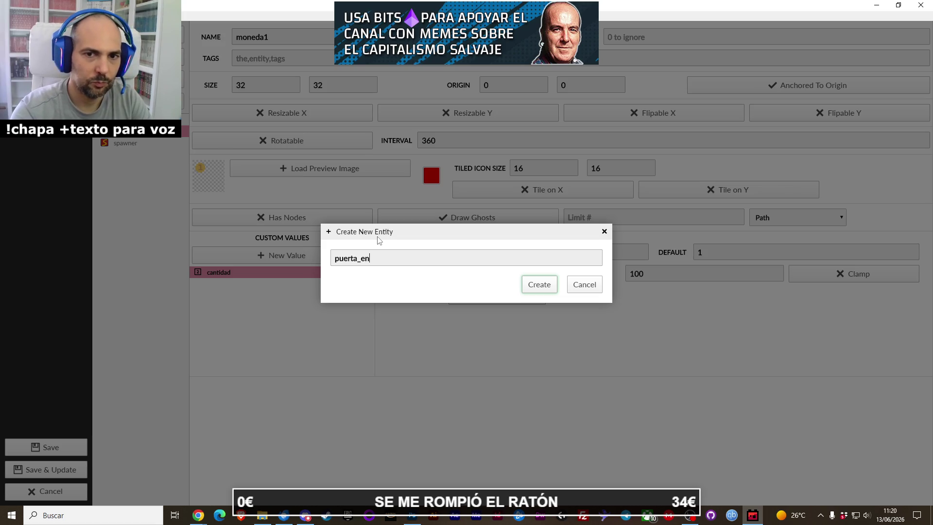
key(Return)
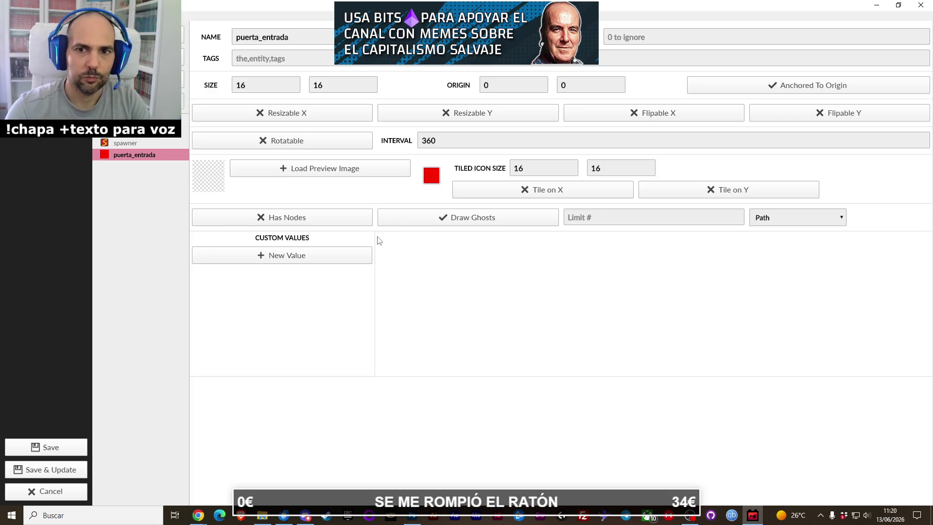
Step: Load puerta_entrada.png from the sprites folder as the entity's preview image
click(288, 179)
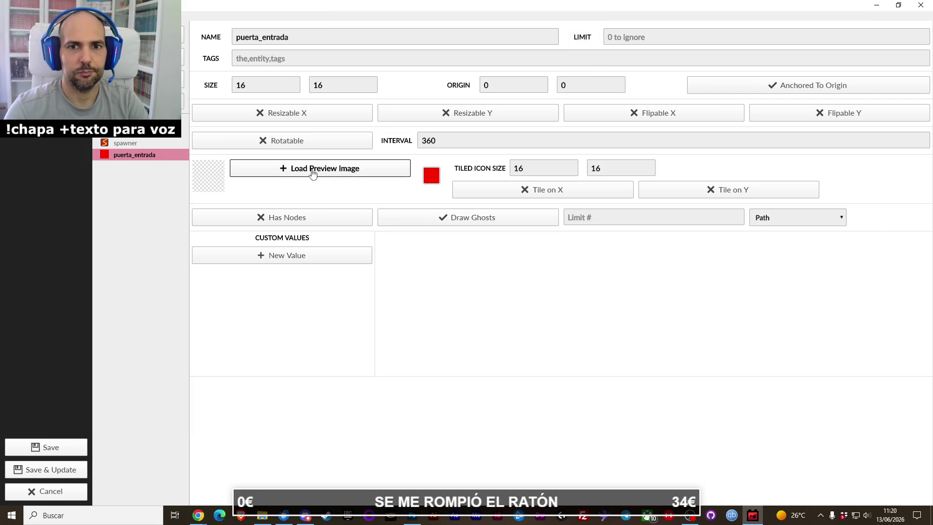
click(474, 201)
scroll(474, 204, down, 3)
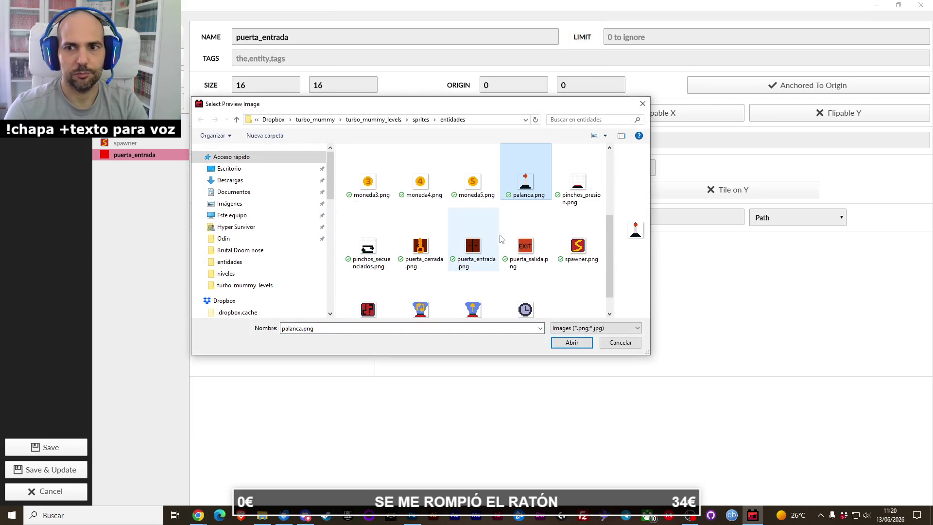
double_click(489, 258)
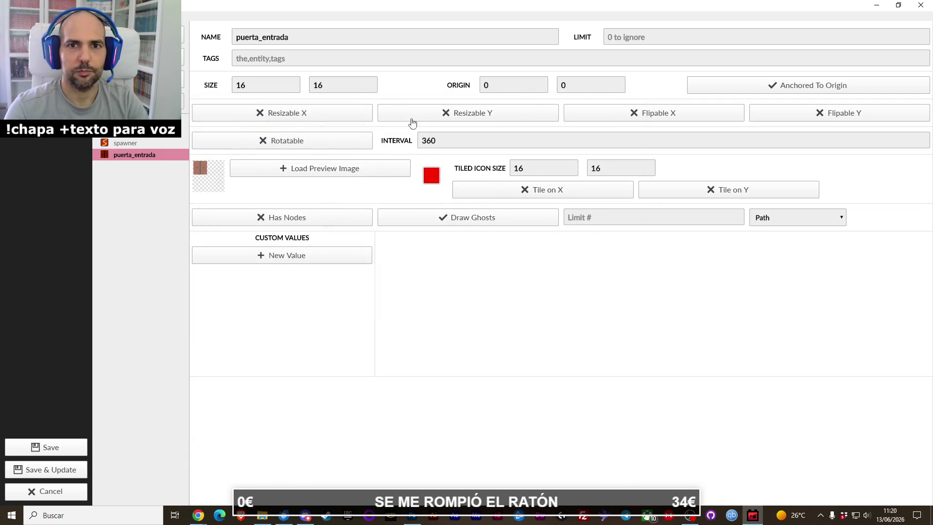
Step: Set the entity size and tiled icon size both to 32×32
double_click(290, 89)
text(32)
key(Tab)
text(32)
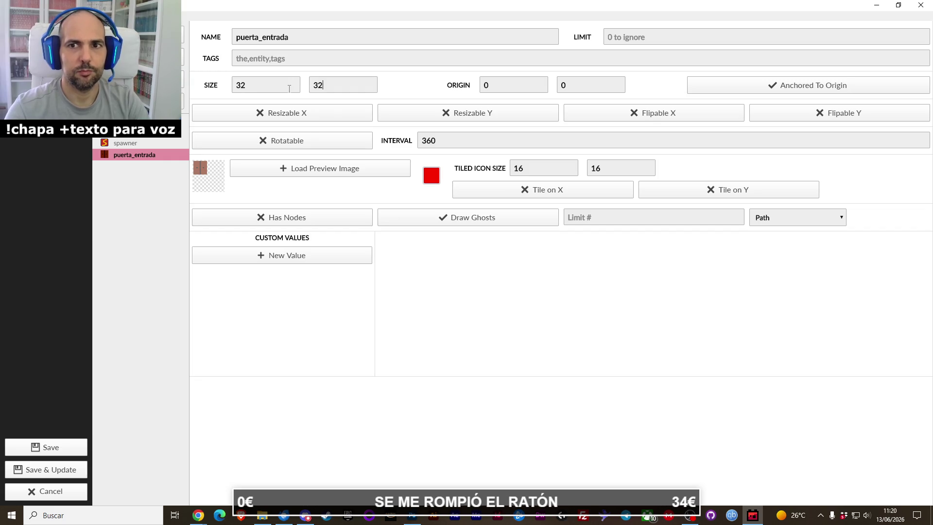
double_click(532, 167)
text(32)
key(Tab)
text(32)
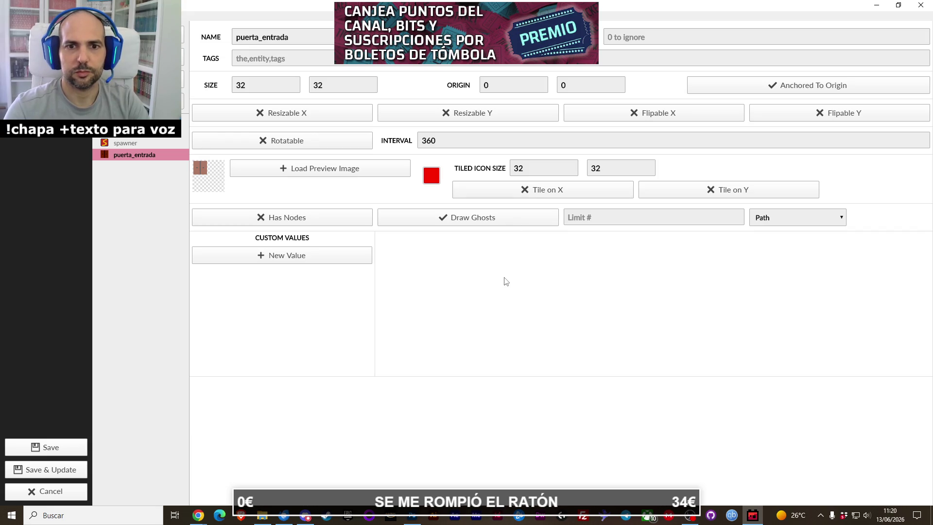
Step: Add a String custom value named entrada, then save the project and update levels
click(315, 257)
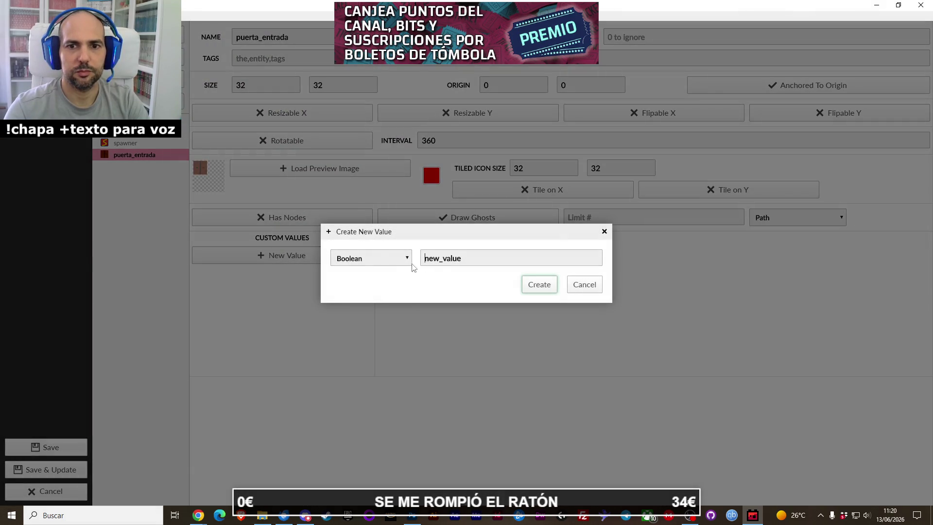
click(396, 259)
click(375, 323)
double_click(447, 258)
text(entrada)
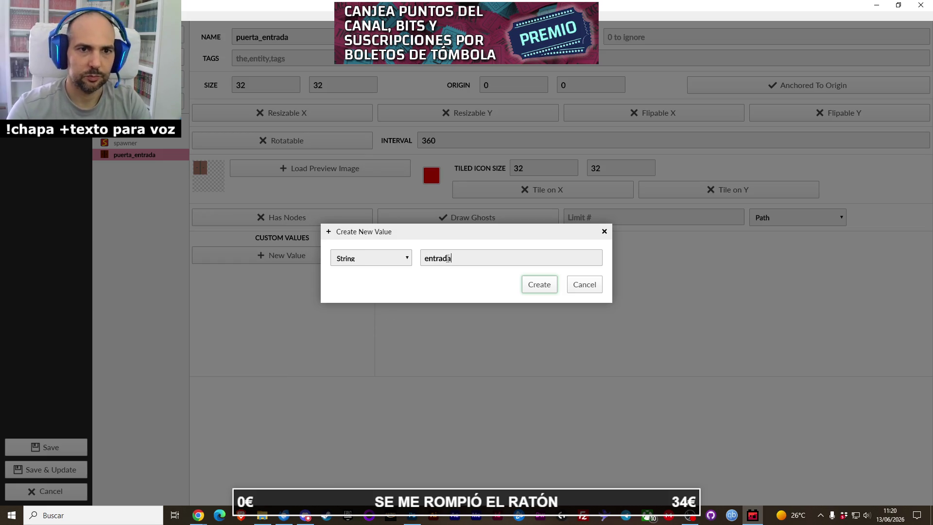
click(535, 291)
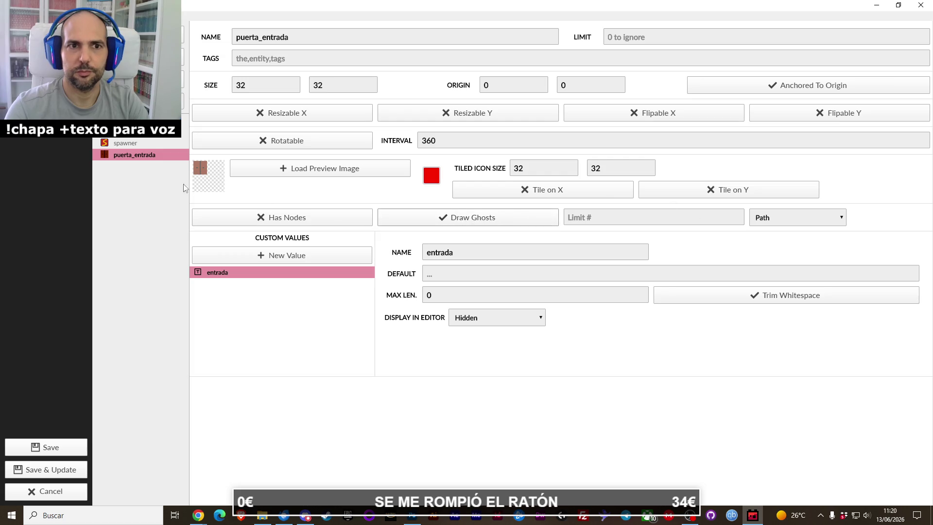
click(49, 467)
click(538, 281)
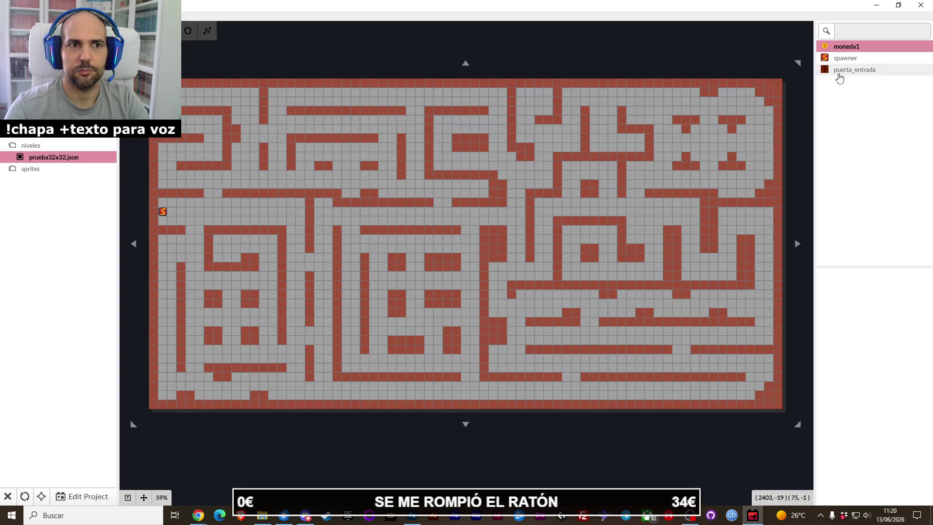
Step: Place a puerta_entrada door on the maze's left edge beside the spawner
click(840, 72)
click(152, 220)
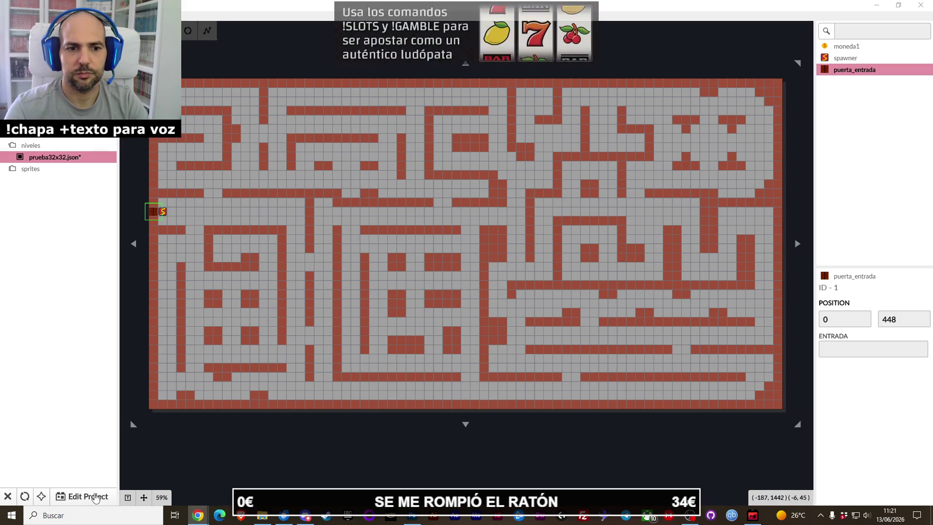
Step: Save and close the level, then create a new entity named puerta_salida
click(96, 499)
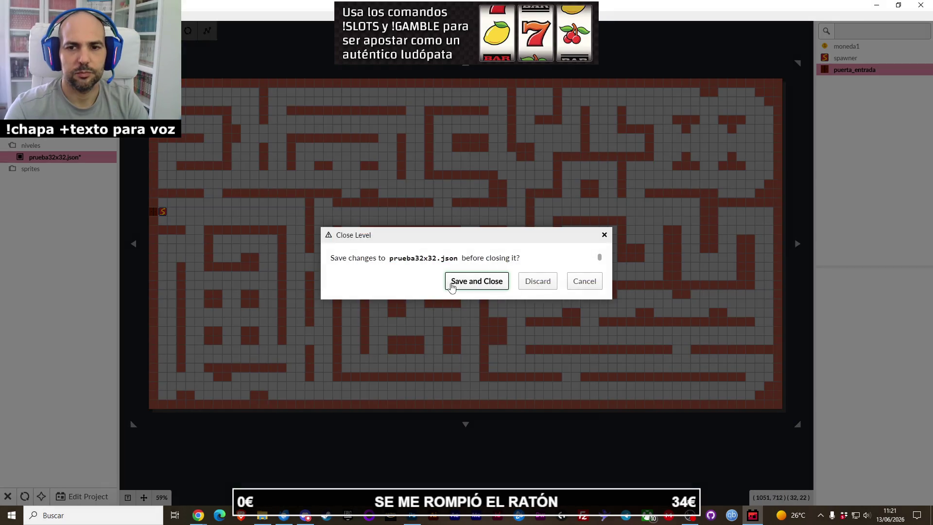
click(452, 285)
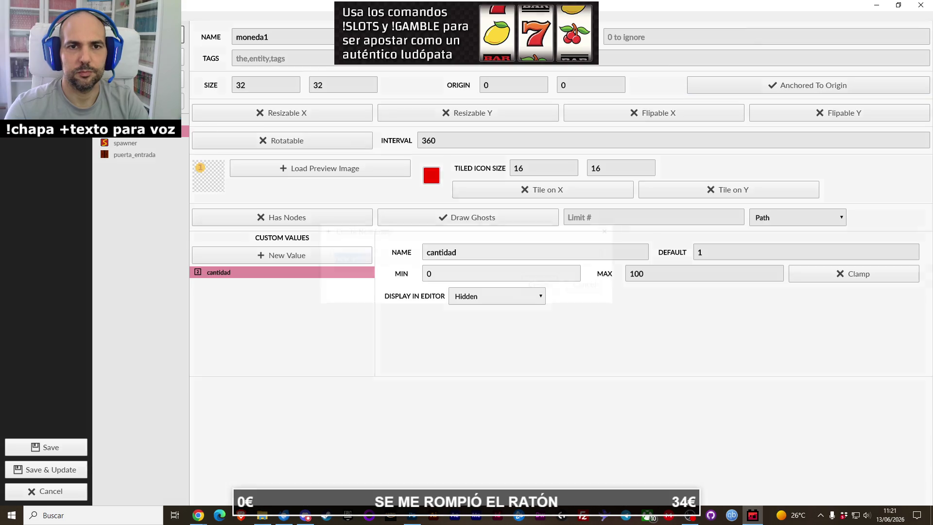
click(140, 34)
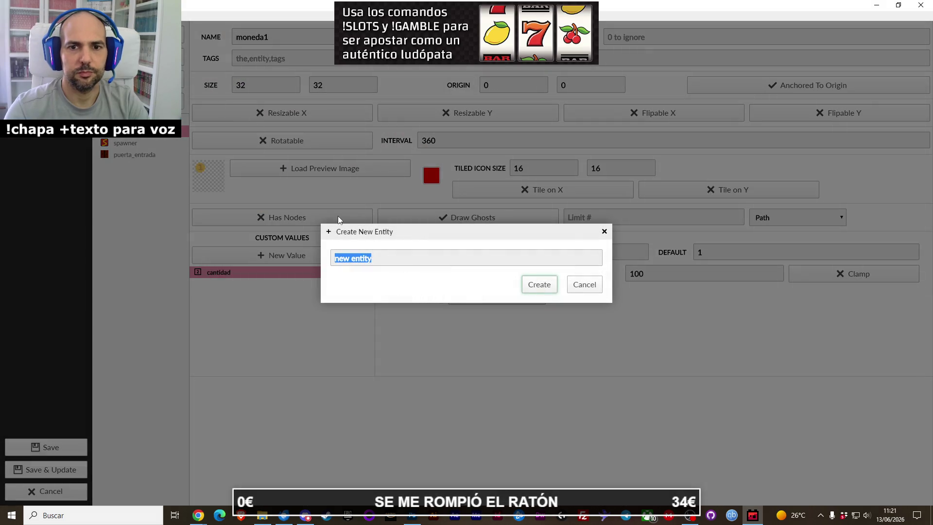
text(puerta_salida)
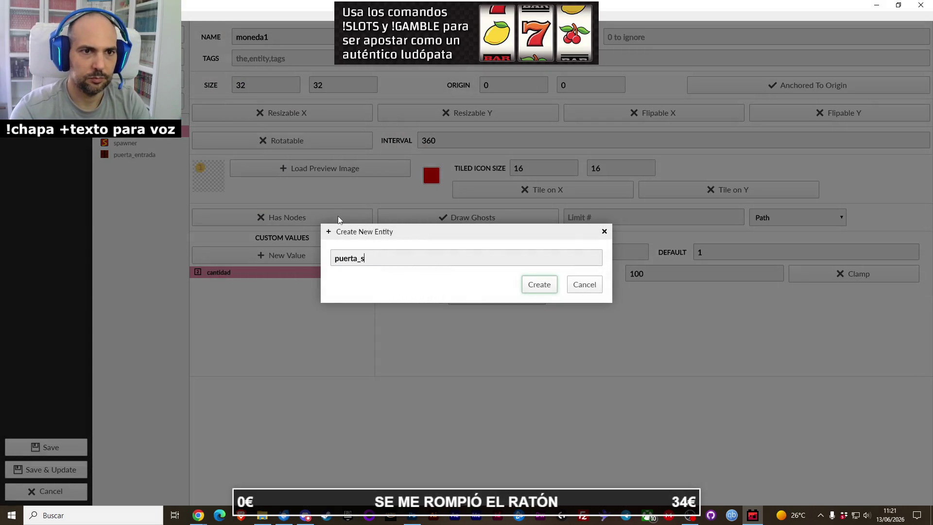
key(Return)
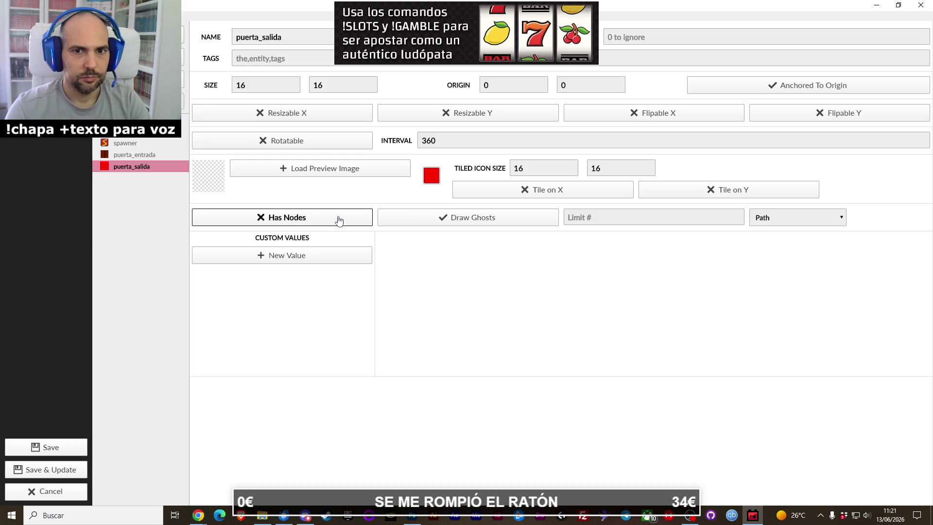
Step: Load puerta_salida.png from the sprites folder as the preview image
click(305, 167)
click(384, 204)
key(p)
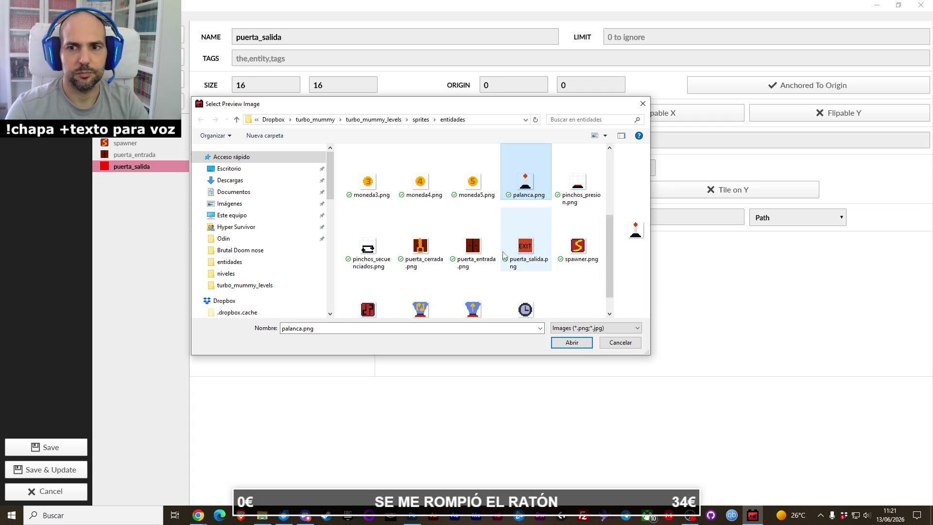
key(Down)
key(Return)
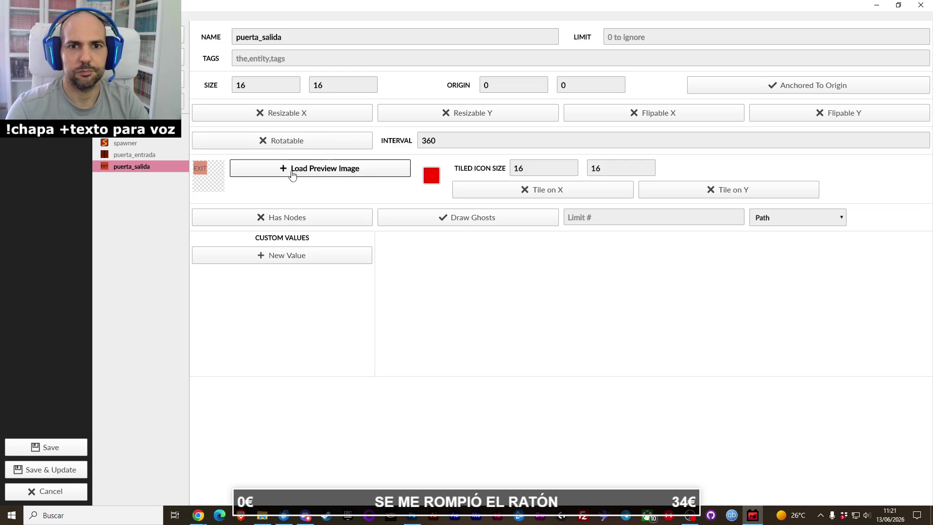
Step: Set size and tiled icon size to 32×32 and add a new custom value
double_click(294, 86)
text(32)
key(Tab)
text(32)
double_click(518, 168)
text(32)
key(Tab)
text(32)
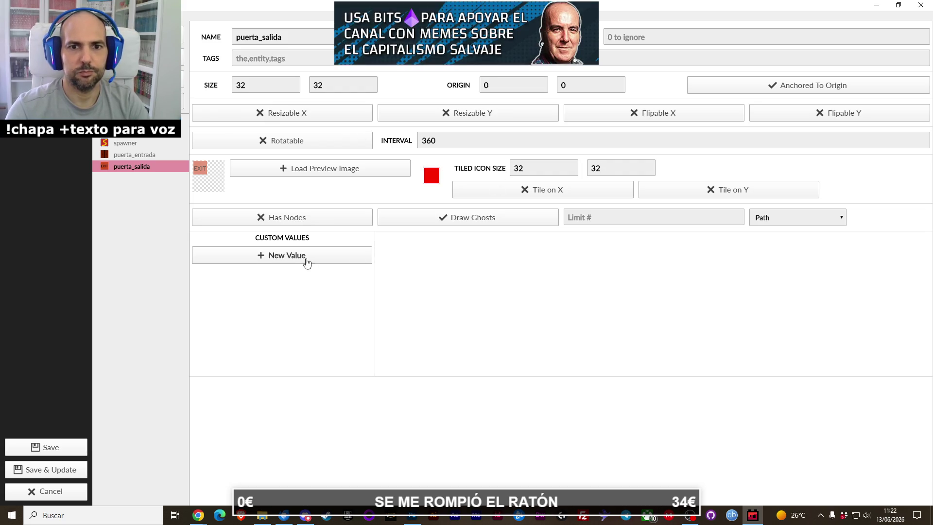
click(307, 262)
Step: Make the new custom value a String named salida
click(393, 258)
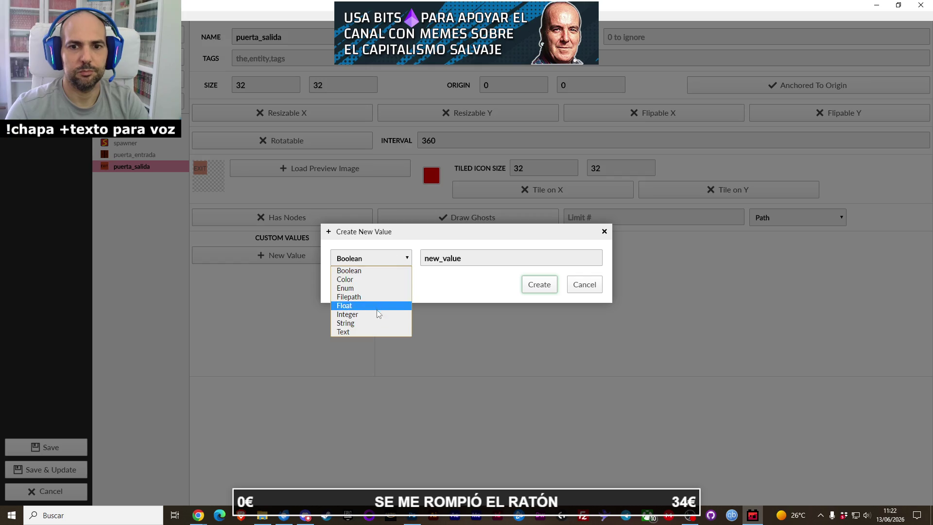
click(374, 323)
double_click(474, 263)
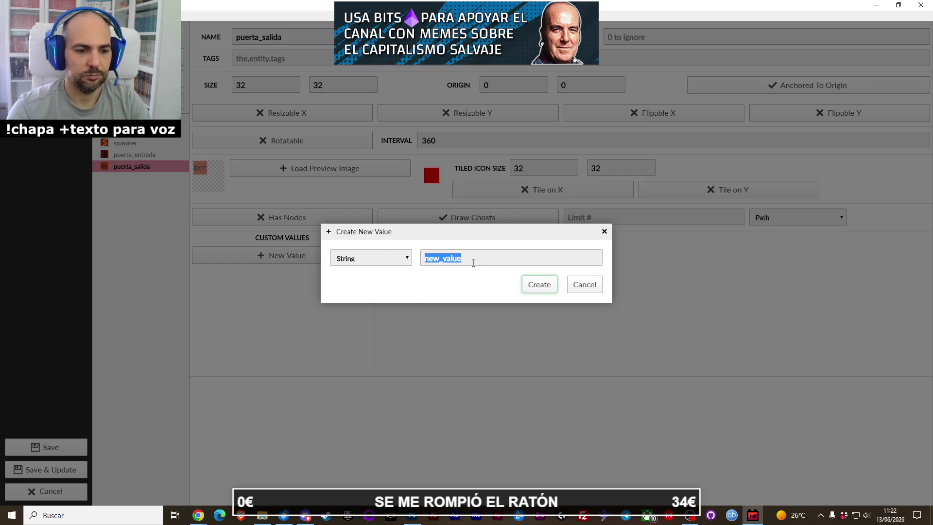
text(salida)
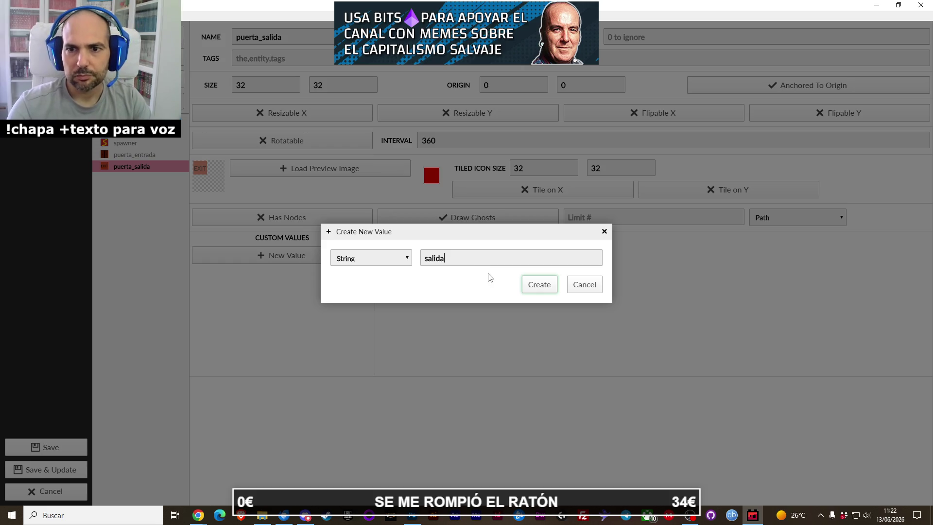
click(535, 289)
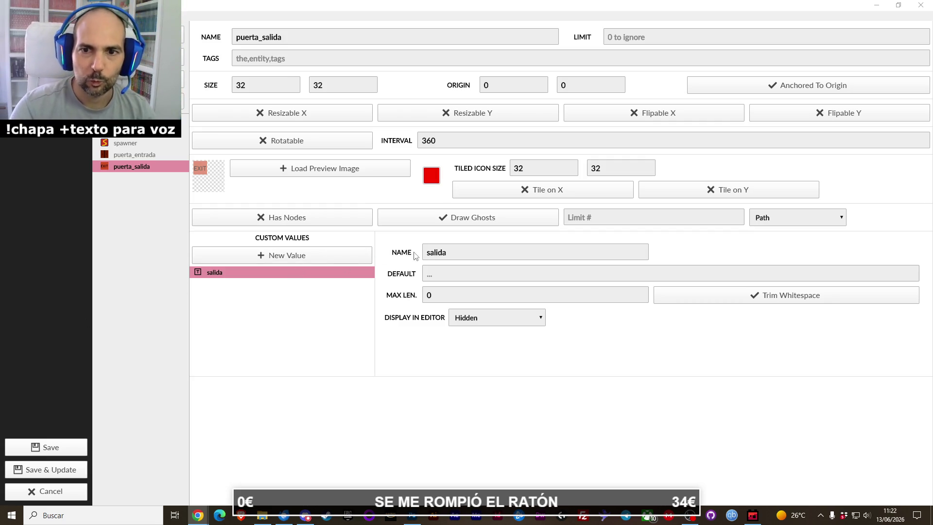
Step: Rename the door values to puerta_salida and puerta_entrada, then request save and level update
click(426, 252)
text(puerta)
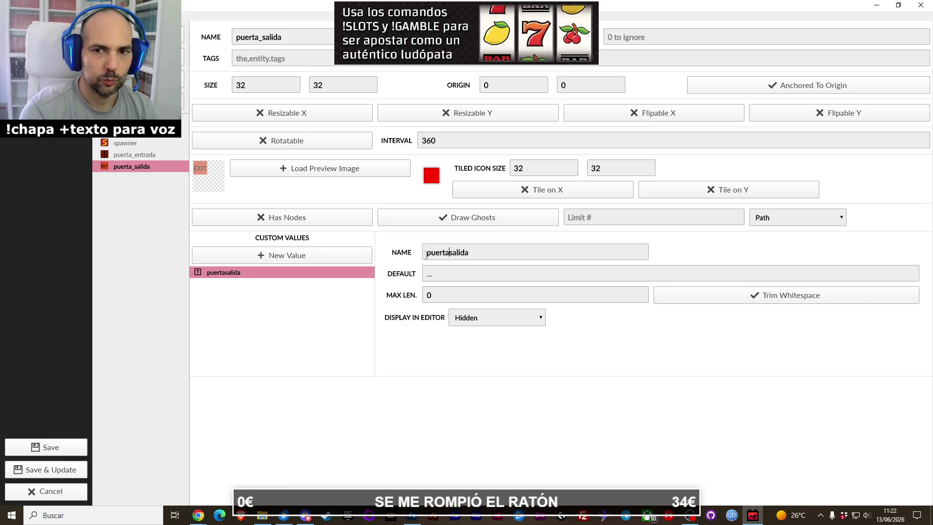
text(_)
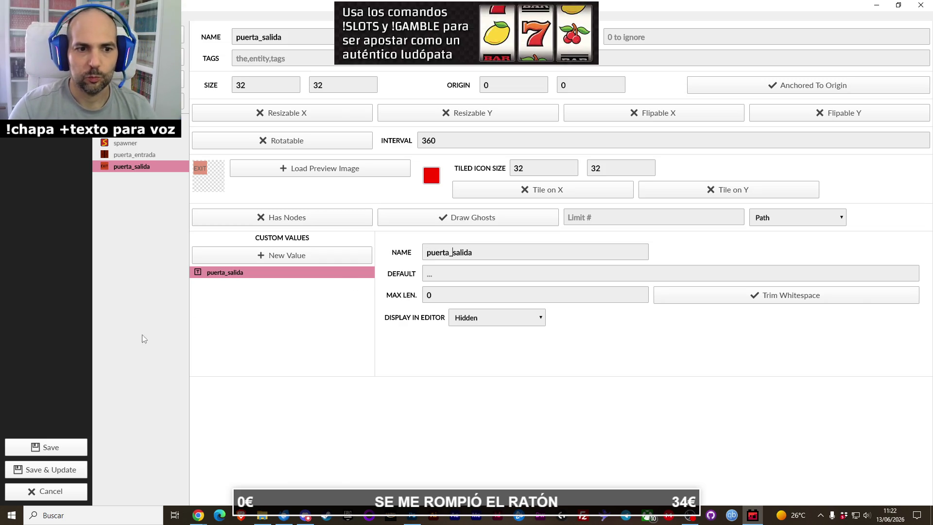
click(148, 159)
text(puerta)
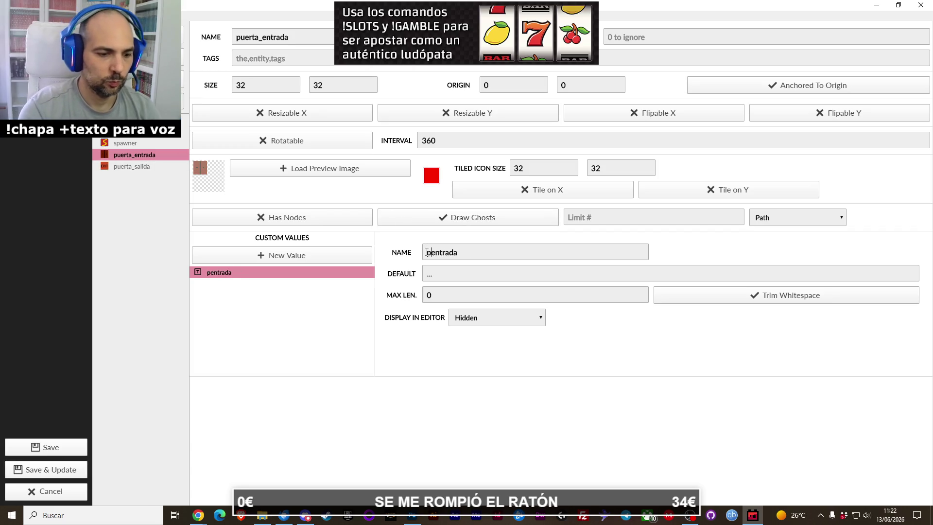
text(_)
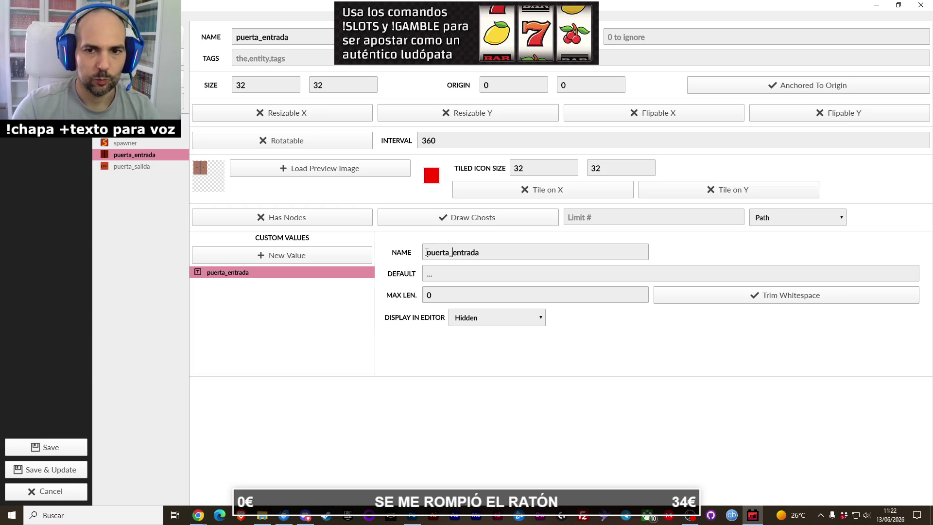
click(57, 469)
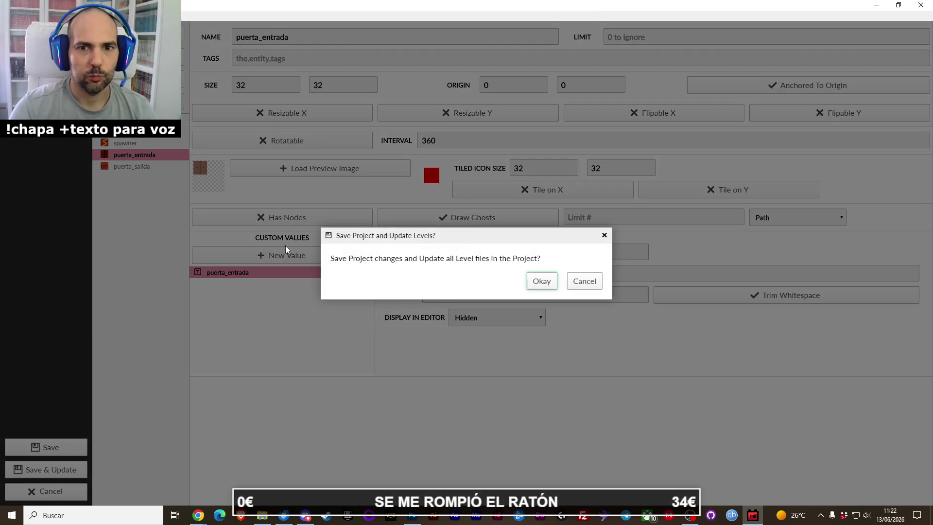
Step: Confirm the save and update, select puerta_salida in the entity palette, and minimize the editor
click(539, 279)
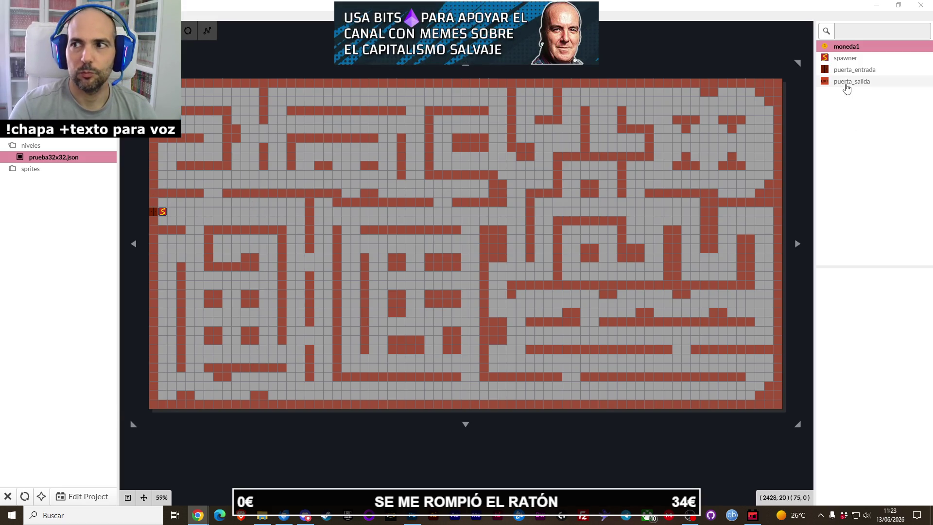
click(846, 85)
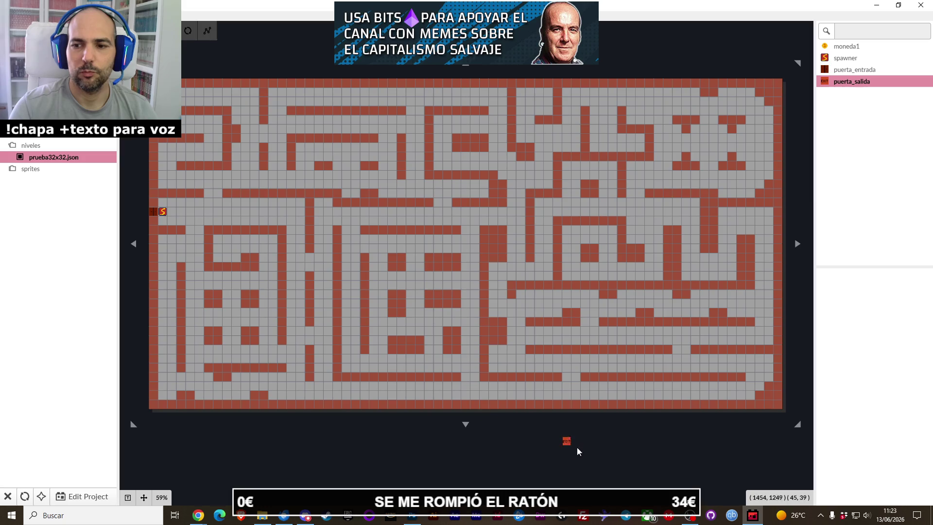
click(877, 6)
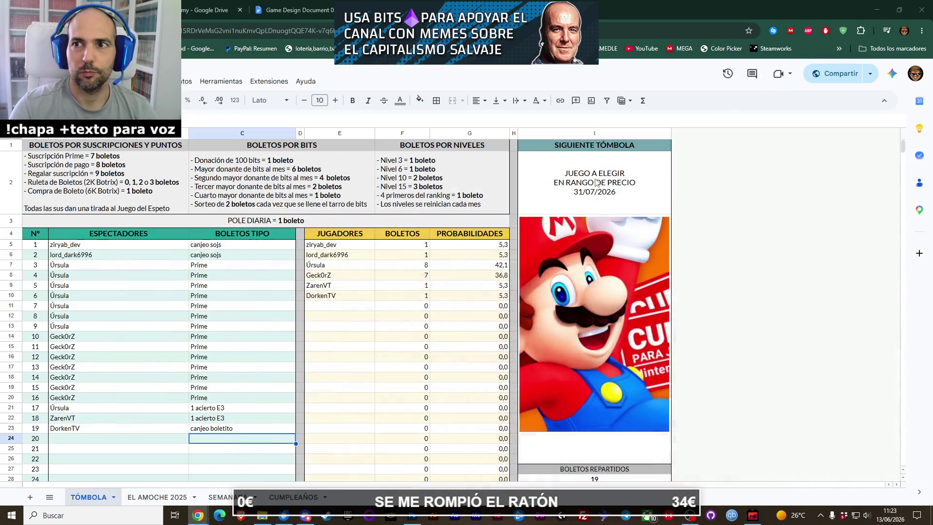
Step: View the Screenshot_4.jpg maze reference in Photos, then return to Ogmo Editor
click(877, 10)
double_click(86, 434)
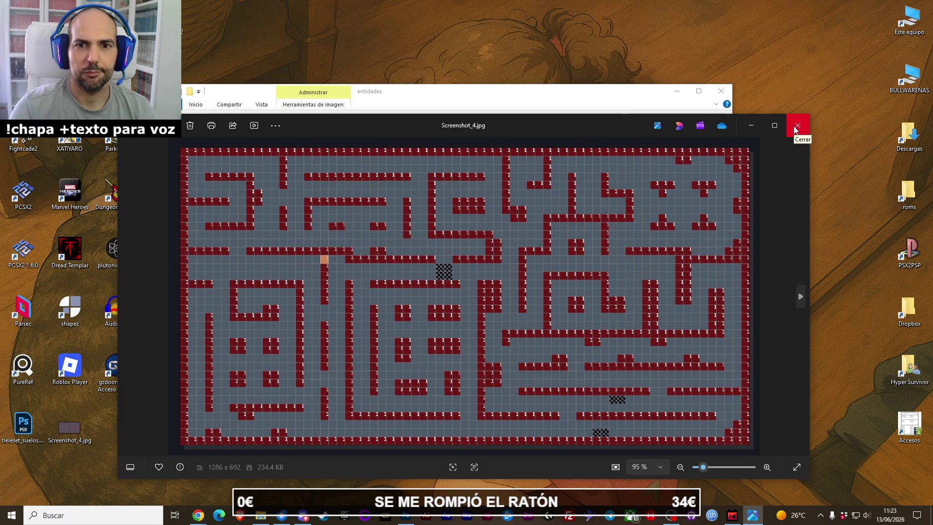
click(797, 125)
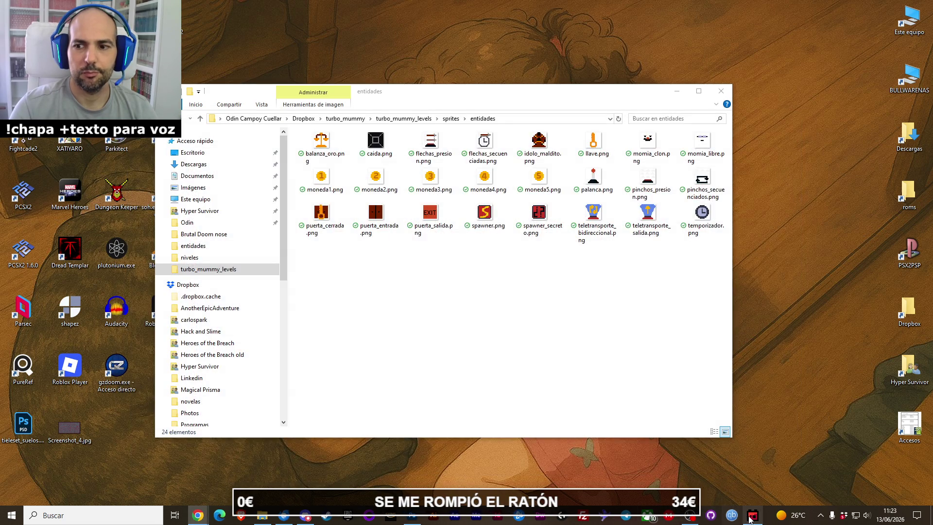
click(753, 516)
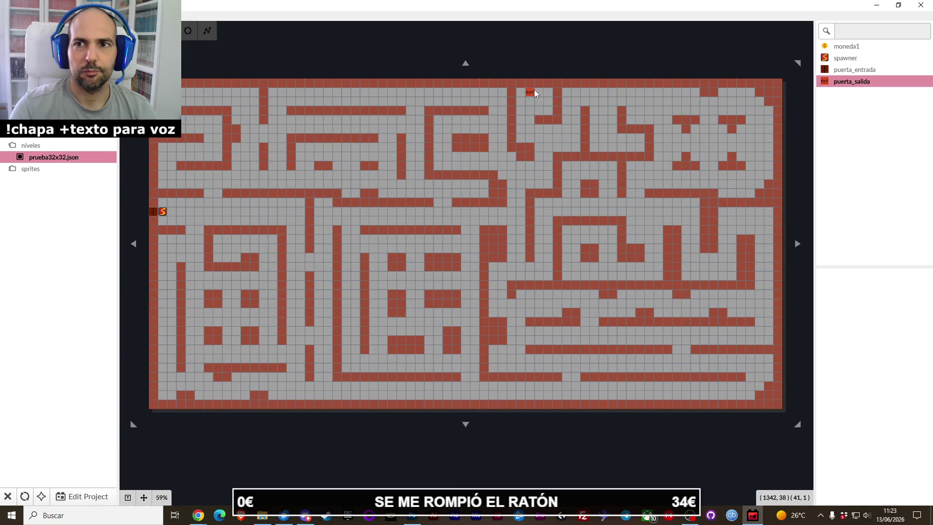
Step: Place the puerta_salida exit on the maze's top wall at 1312, 0 and close the level
click(530, 88)
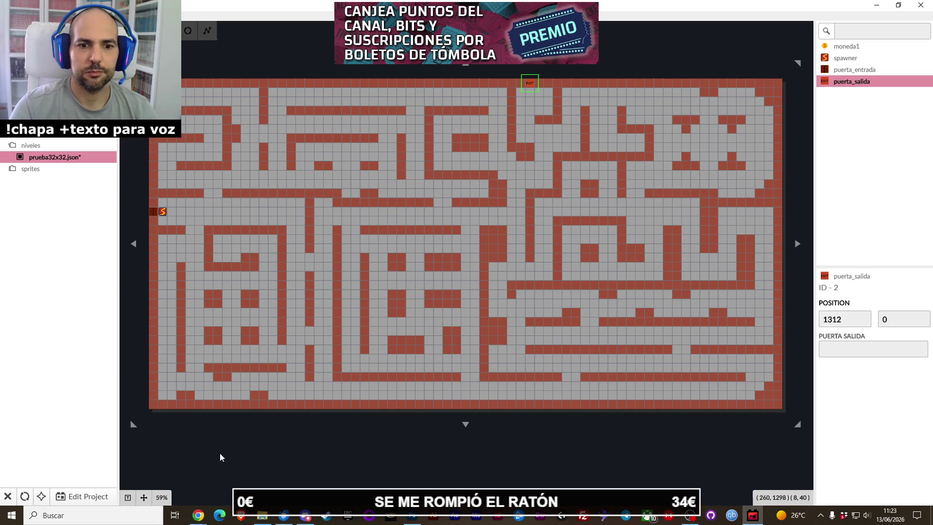
click(197, 514)
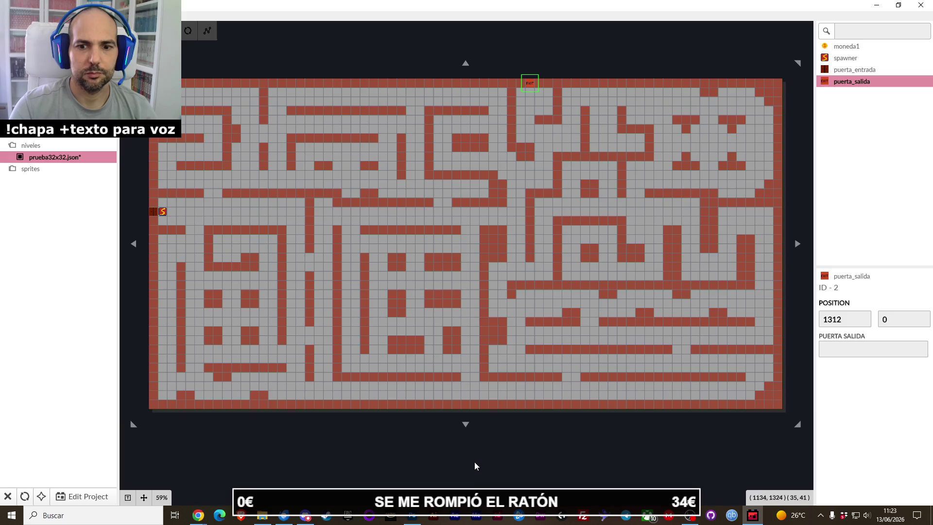
click(412, 515)
click(920, 6)
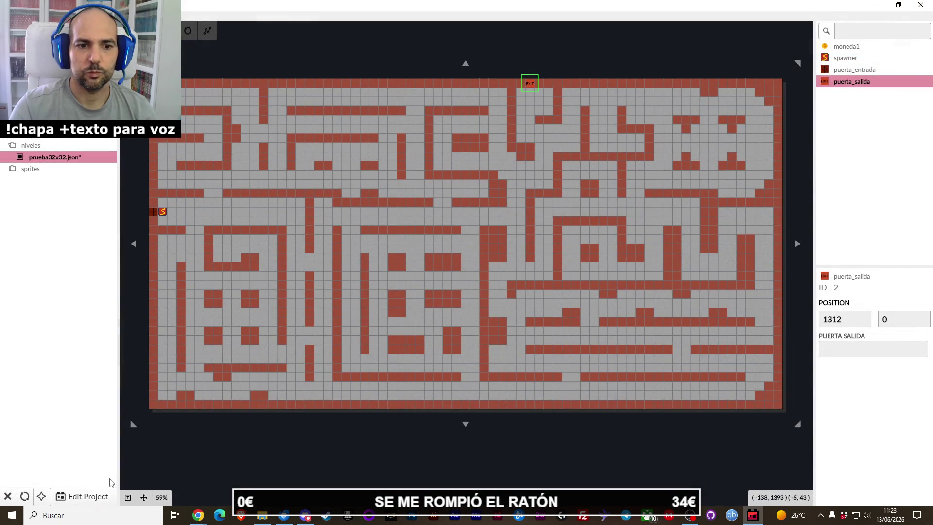
key(ctrl+w)
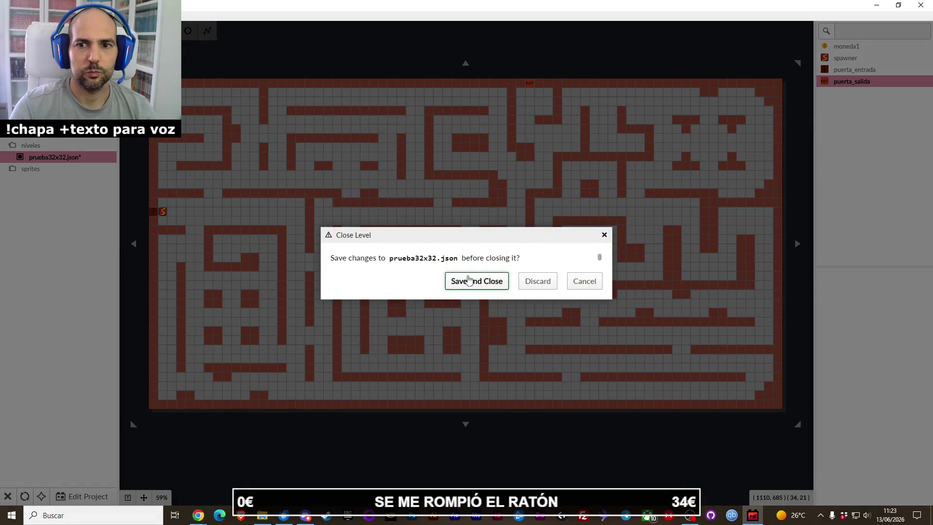
Step: Save and close the level, then add a new entity named pinchos
click(475, 280)
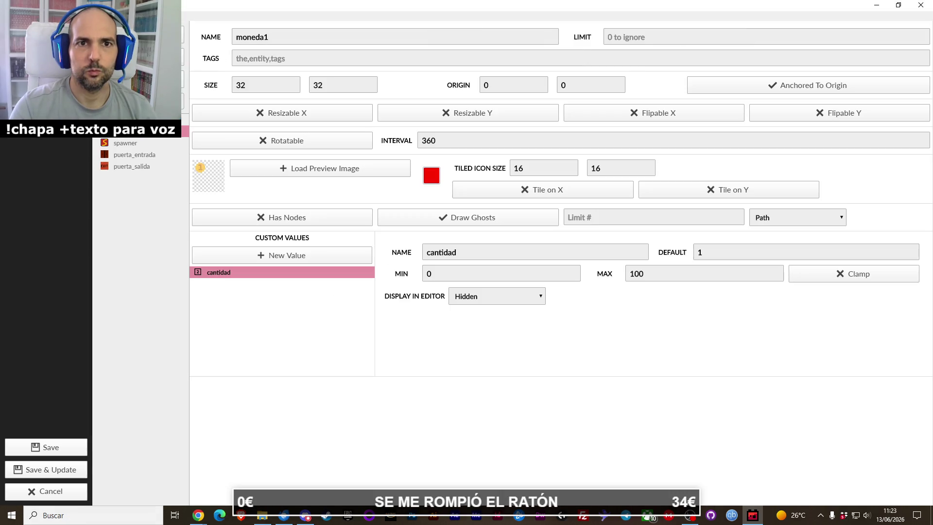
key(ctrl+n)
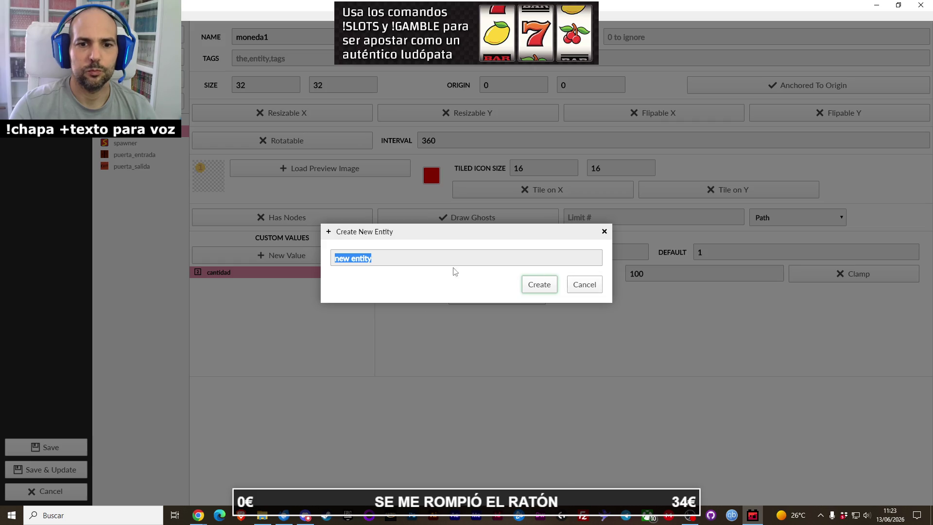
mouse_move(261, 521)
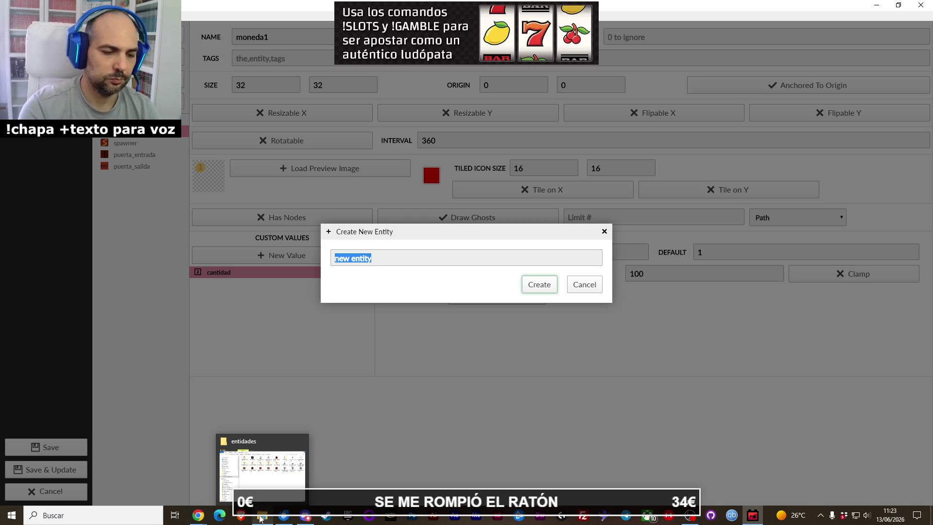
text(pinchos)
key(Return)
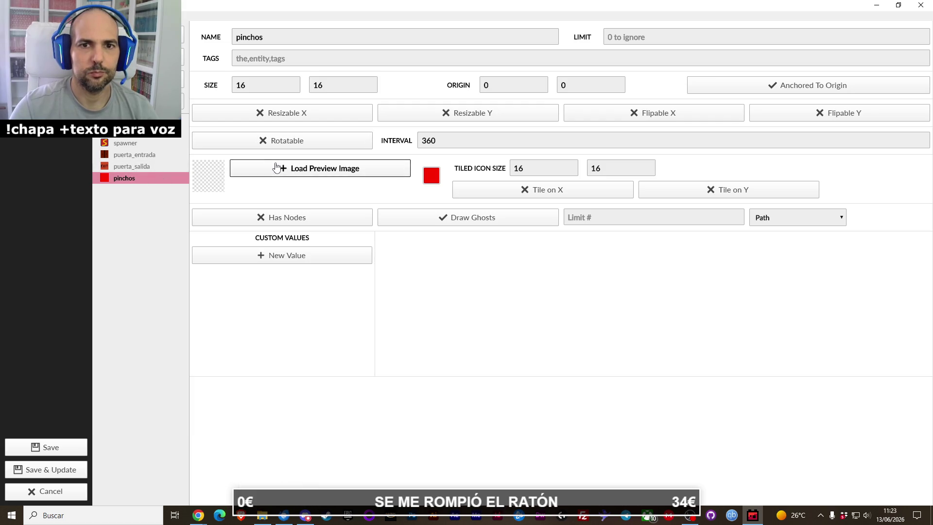
Step: Load pinchos_presion.png as the entity's preview image
click(311, 168)
text(pinchos_presion.png)
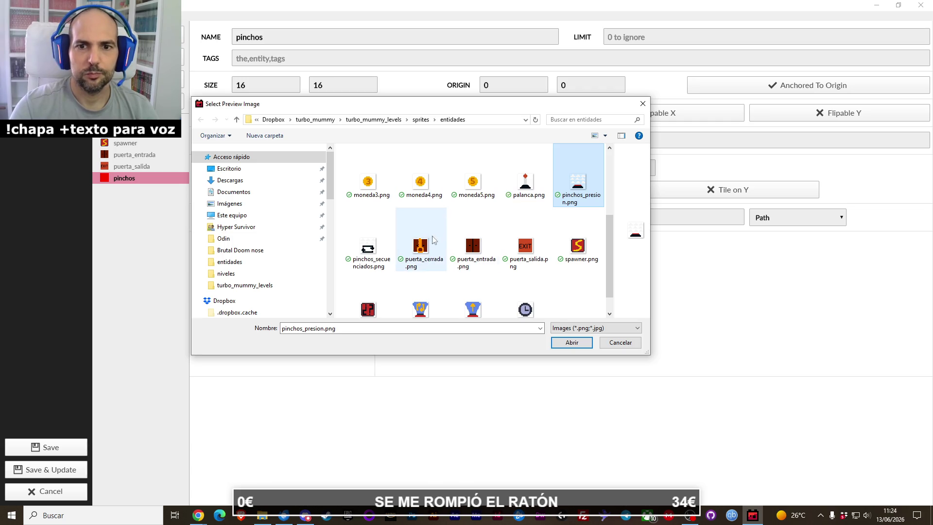
double_click(580, 190)
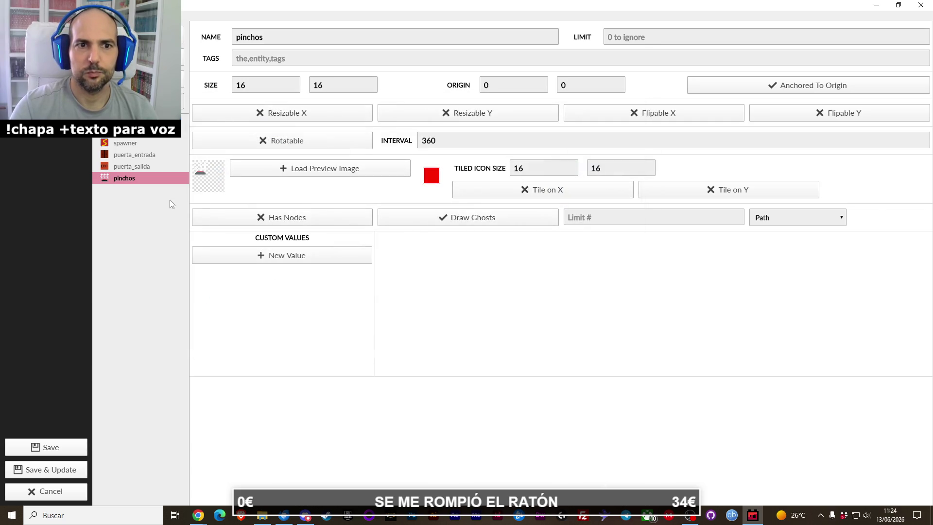
Step: Rename the entity to pinchos_presion by appending presion to its name
click(285, 39)
text(presion)
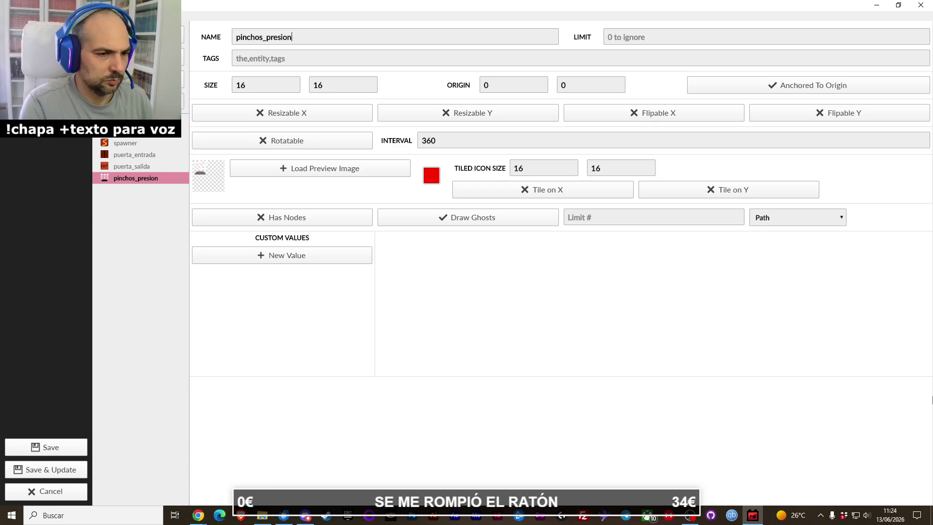
key(alt+Tab)
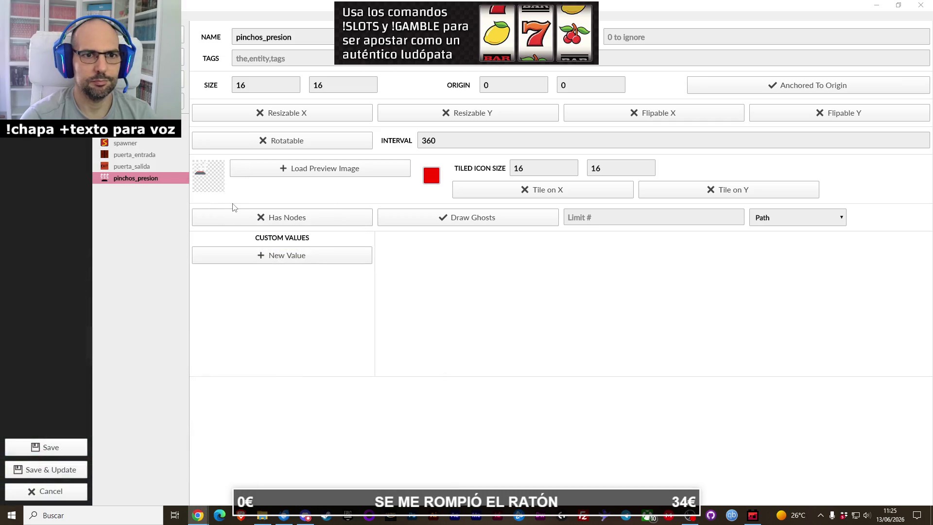
click(467, 371)
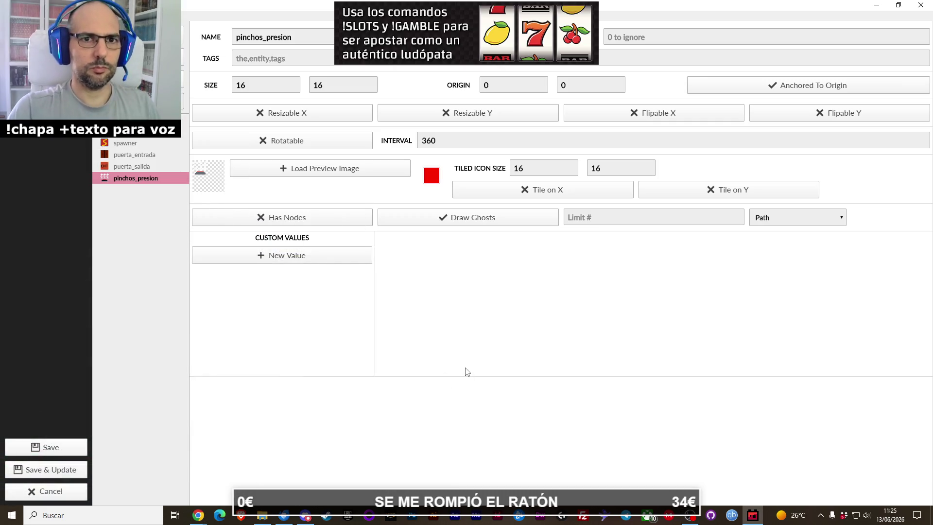
Step: Set pinchos_presion's size to 32×32
text(32)
key(Tab)
text(32)
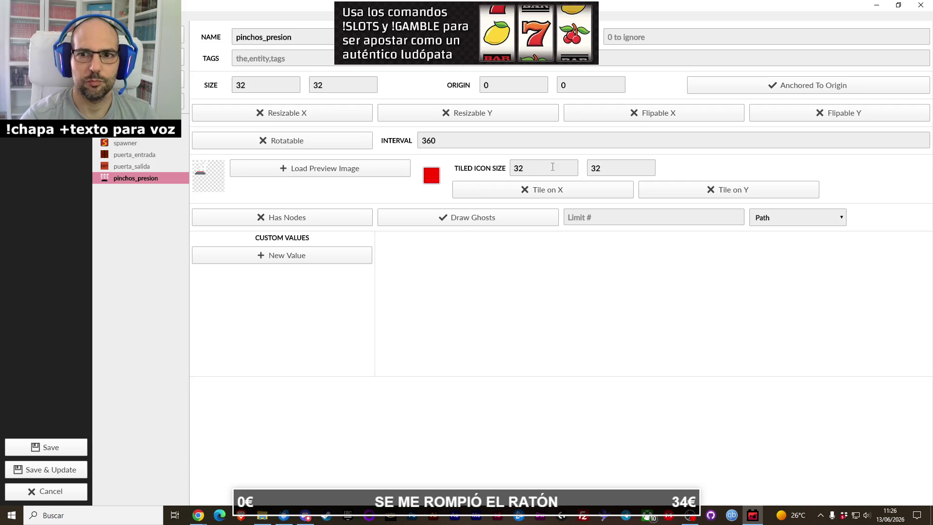
Step: Duplicate pinchos_presion and rename the copy pinchos_secuenciados
right_click(130, 178)
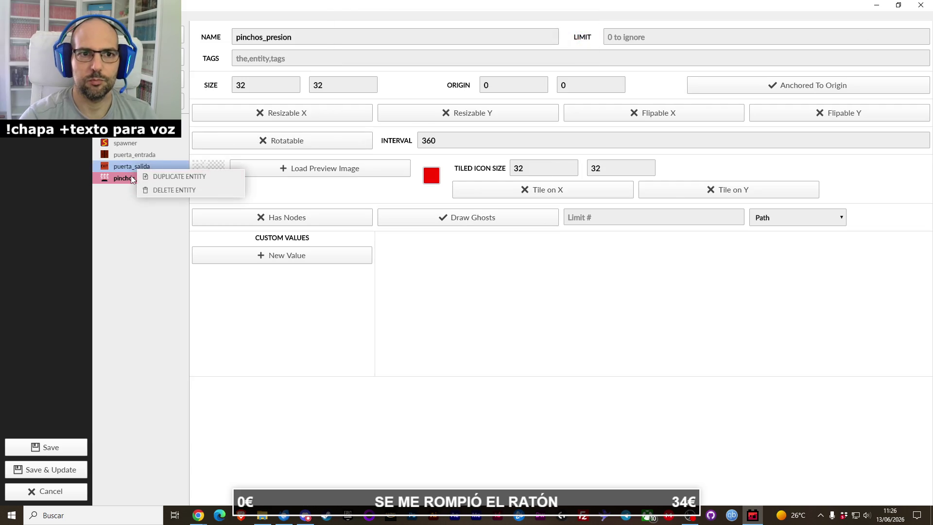
click(127, 176)
right_click(123, 176)
click(146, 184)
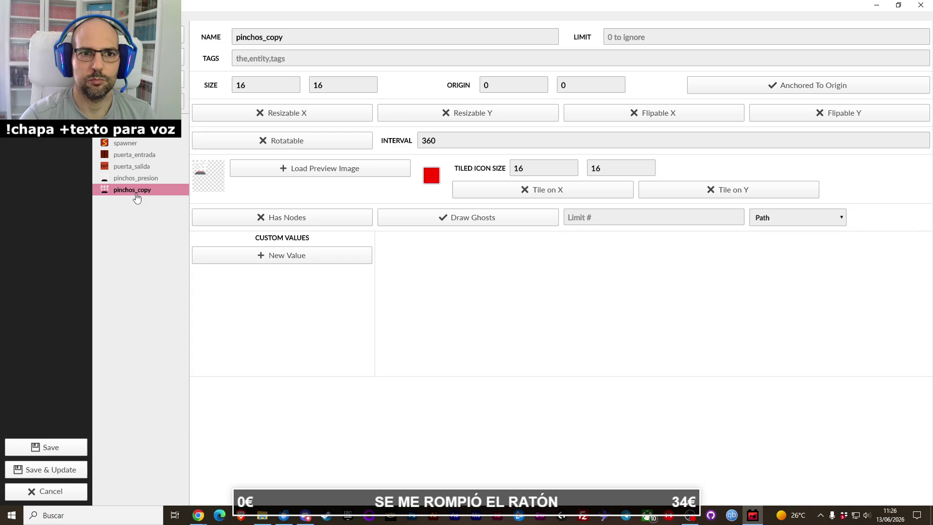
drag(281, 36, 271, 37)
click(269, 38)
text(secuenciados)
key(Delete)
key(Delete)
key(Delete)
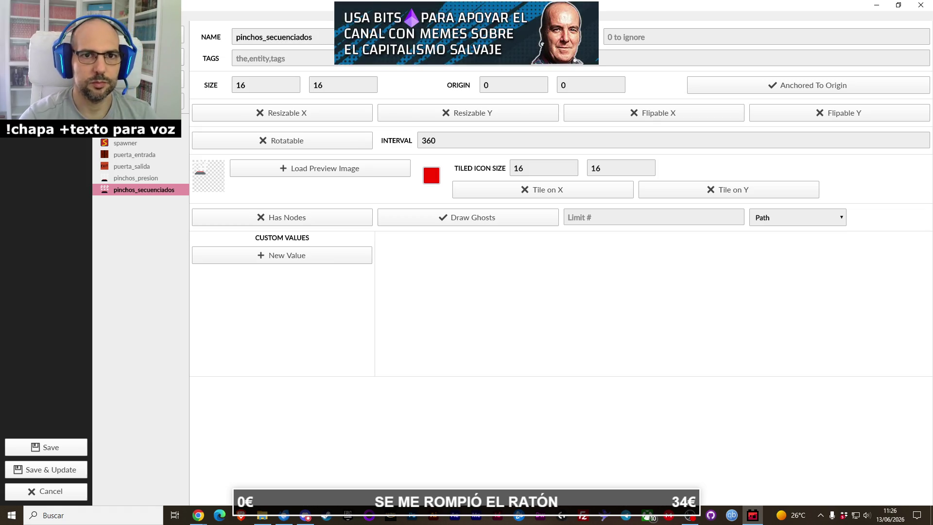
Step: Load pinchos_secuenciados.png as the pinchos_secuenciados entity's preview image
click(331, 169)
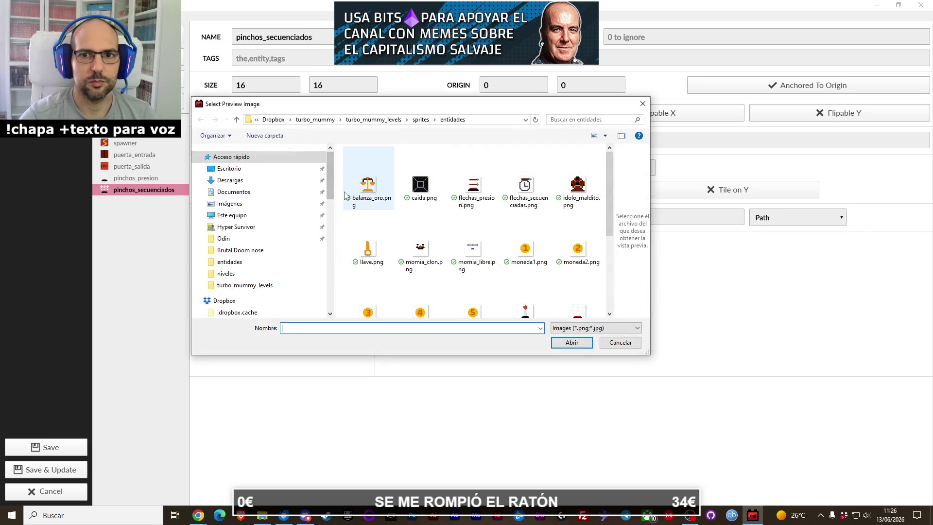
scroll(474, 220, down, 1)
click(474, 219)
key(Down)
key(Right)
scroll(520, 252, down, 3)
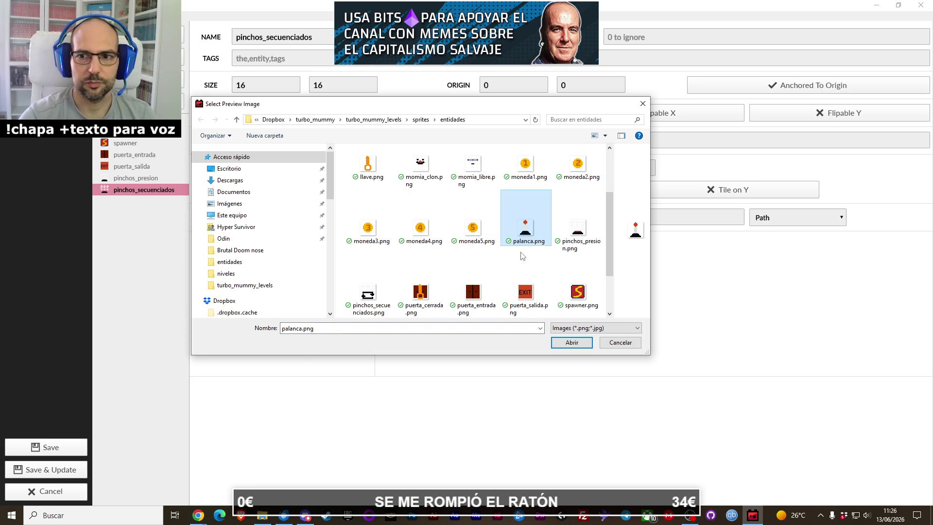
double_click(384, 300)
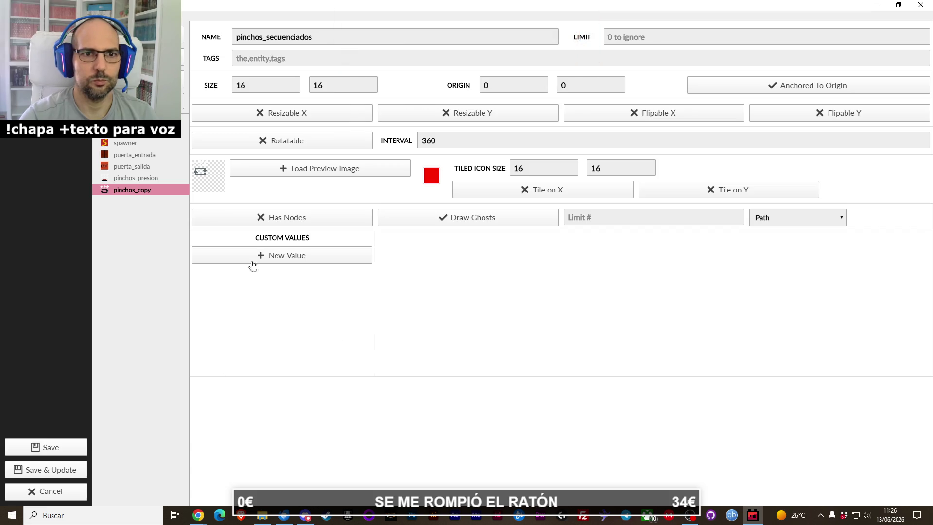
Step: Select pinchos_presion, then switch to the Game Design Document in the browser
click(136, 178)
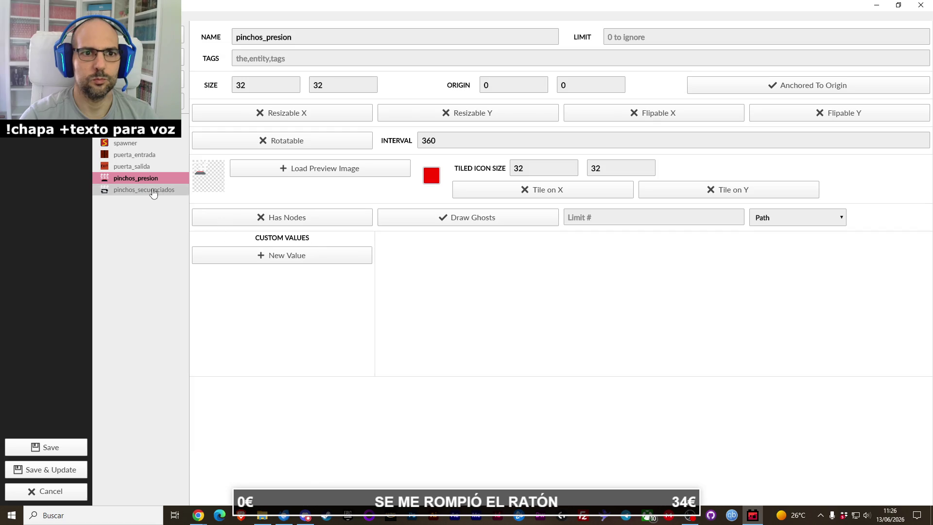
mouse_move(198, 516)
click(243, 477)
click(299, 10)
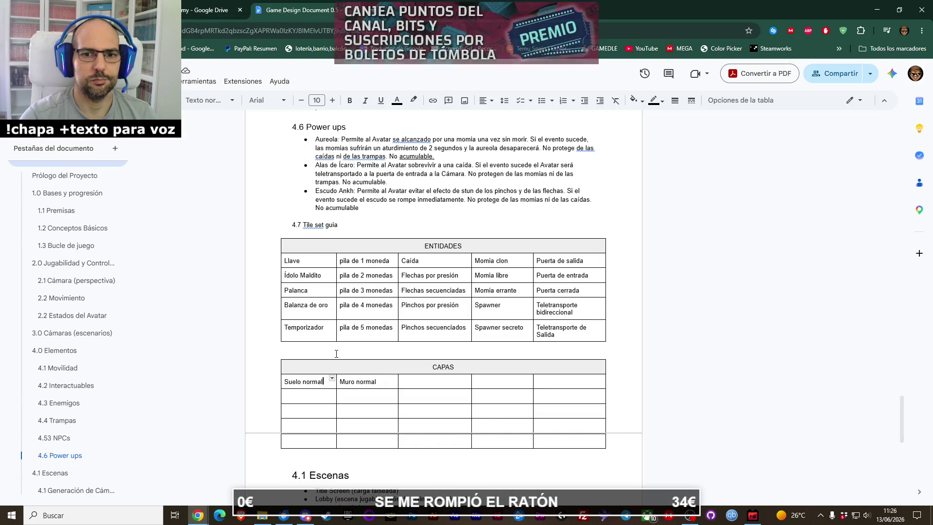
Step: Correct 'de las caídas' to 'de caídas' in the Aureola power-up description
scroll(336, 330, up, 2)
scroll(331, 344, up, 2)
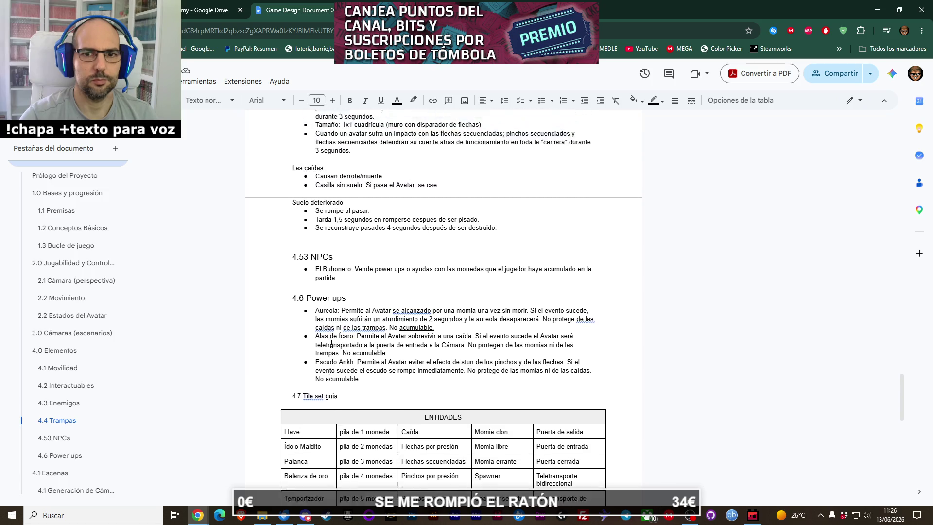
click(324, 350)
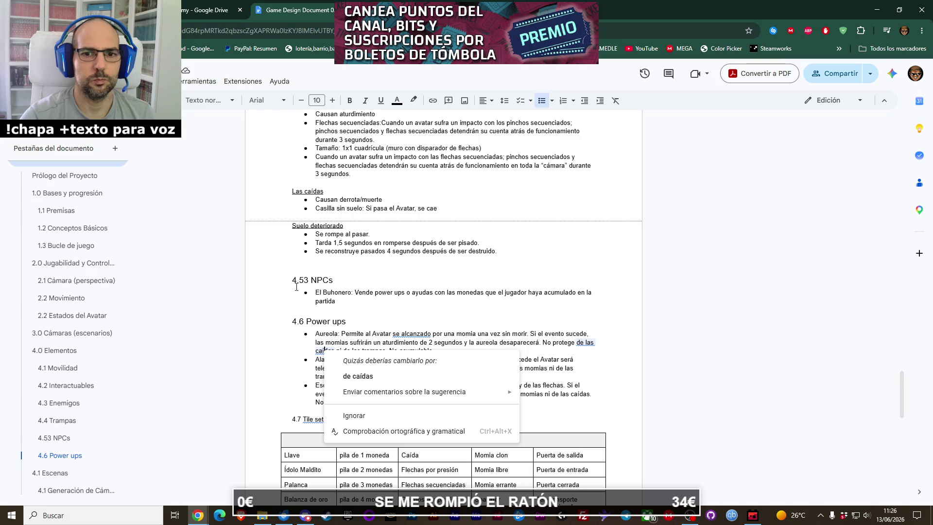
click(424, 280)
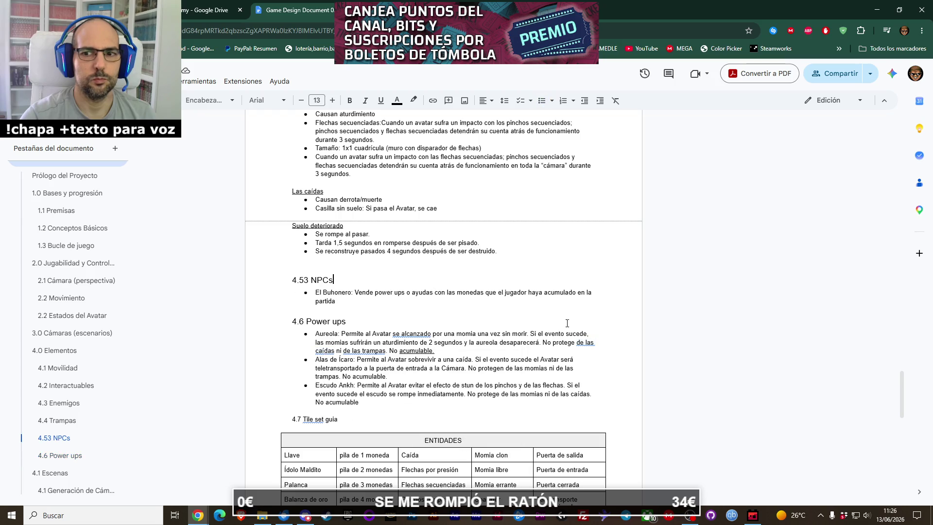
right_click(586, 348)
click(331, 351)
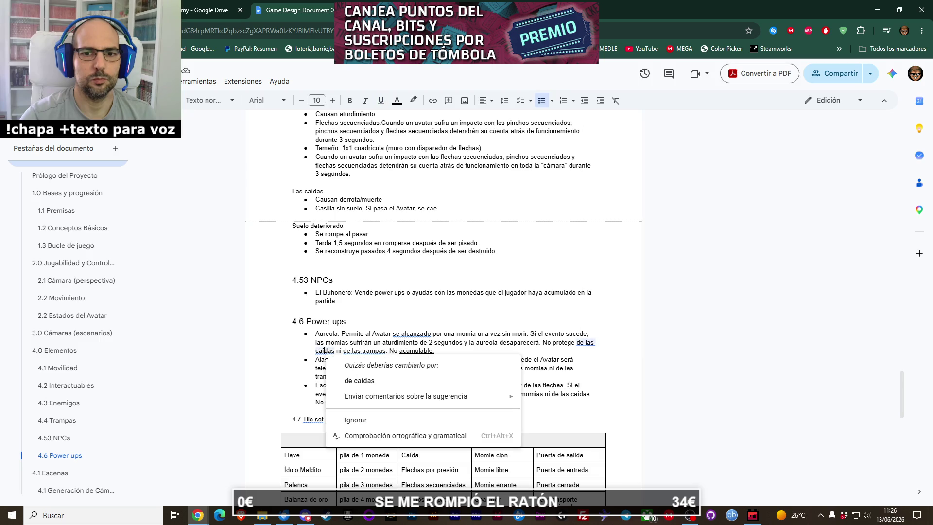
click(347, 380)
Step: Dismiss the 'de trampas' suggestion and scroll back up to section 4.4 Trampas
click(365, 351)
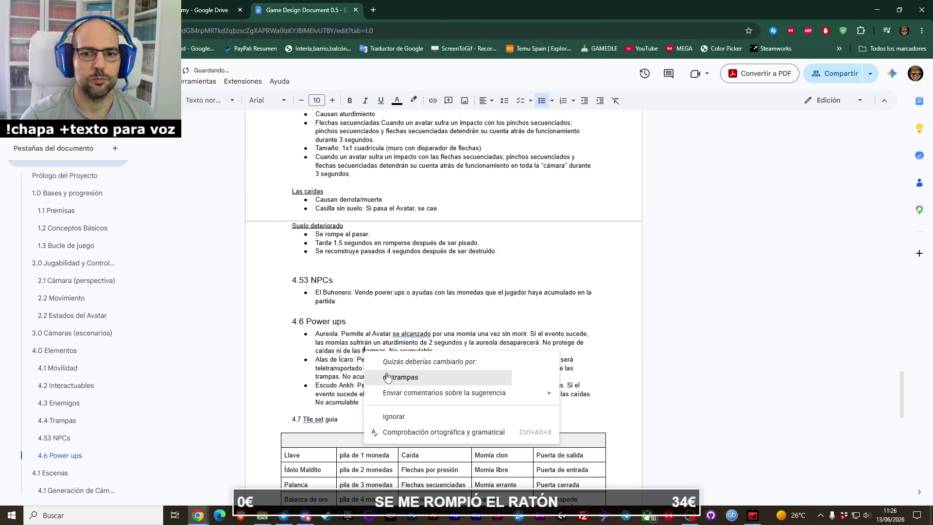
click(361, 372)
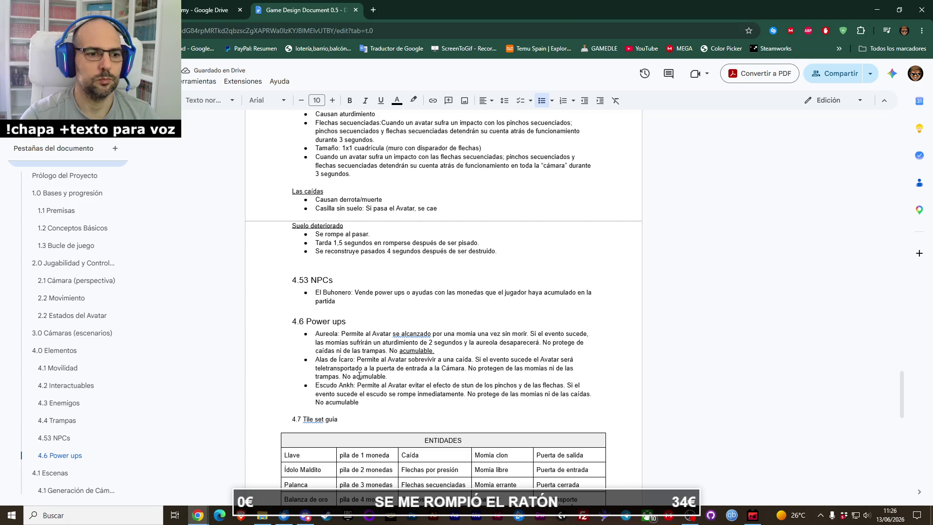
scroll(360, 358, up, 4)
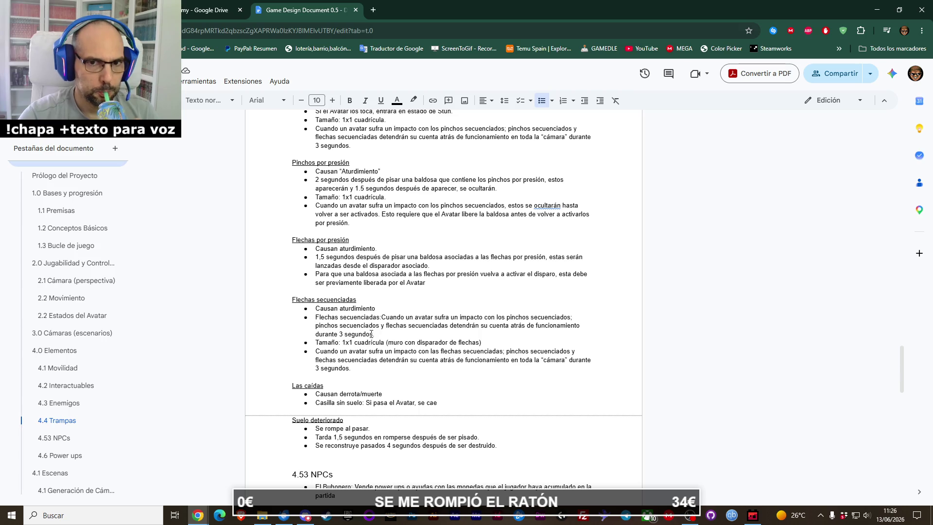
scroll(390, 307, up, 2)
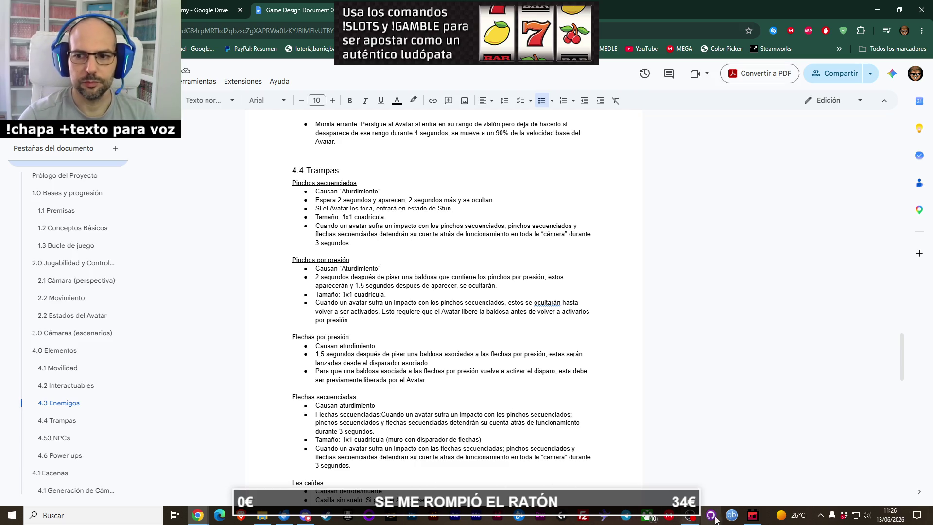
click(750, 520)
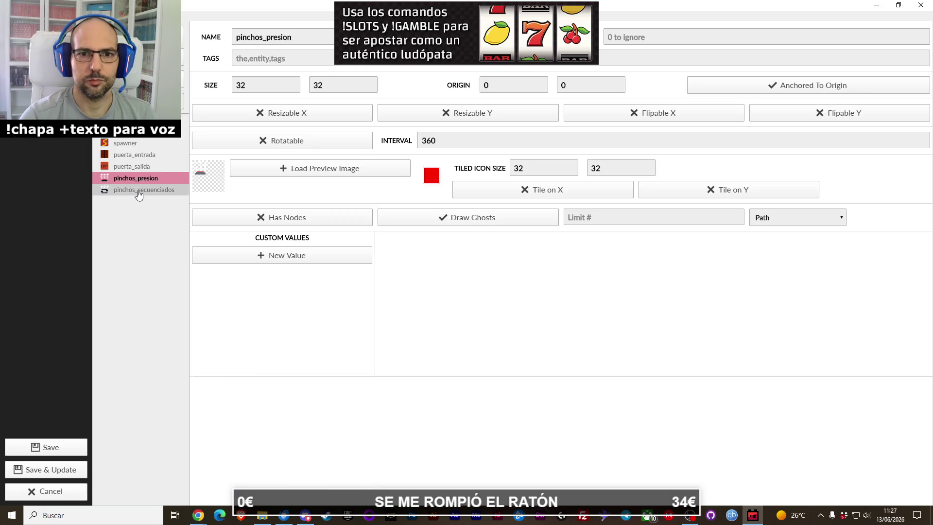
Step: Add a String value 'estado' defaulting to 'aturdimiento' to pinchos_presion, then start one for pinchos_secuenciados
click(248, 265)
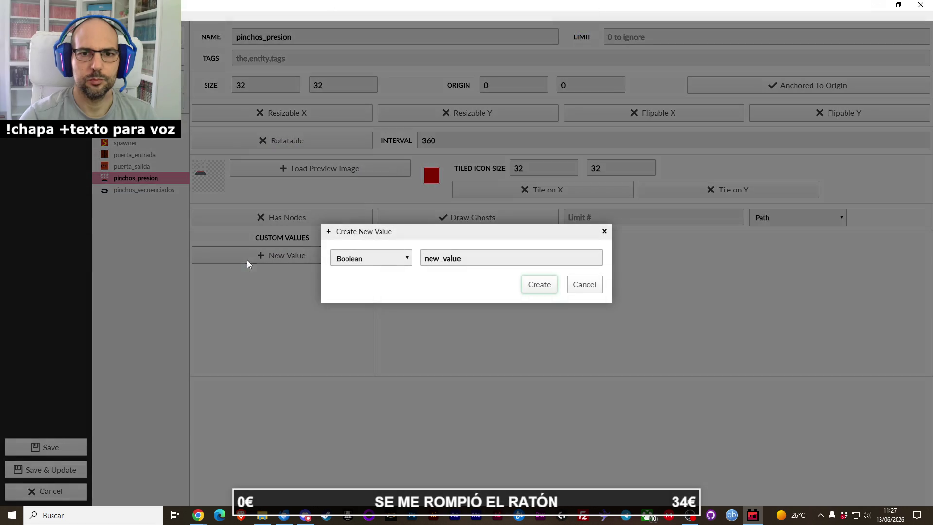
click(379, 264)
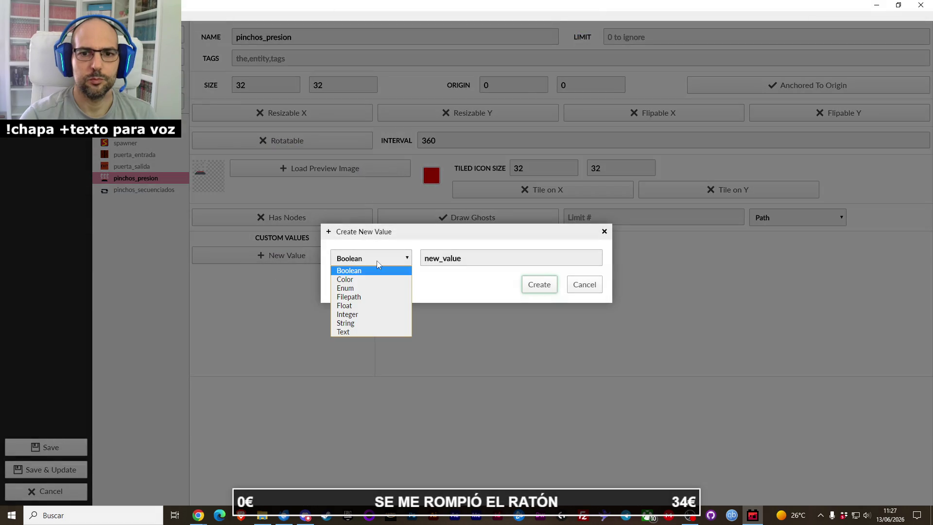
click(372, 322)
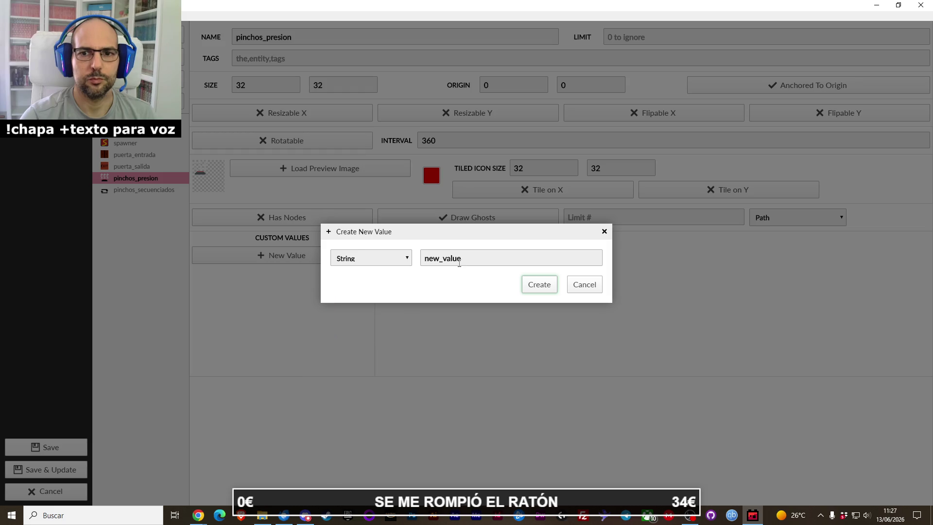
double_click(460, 263)
text(estado)
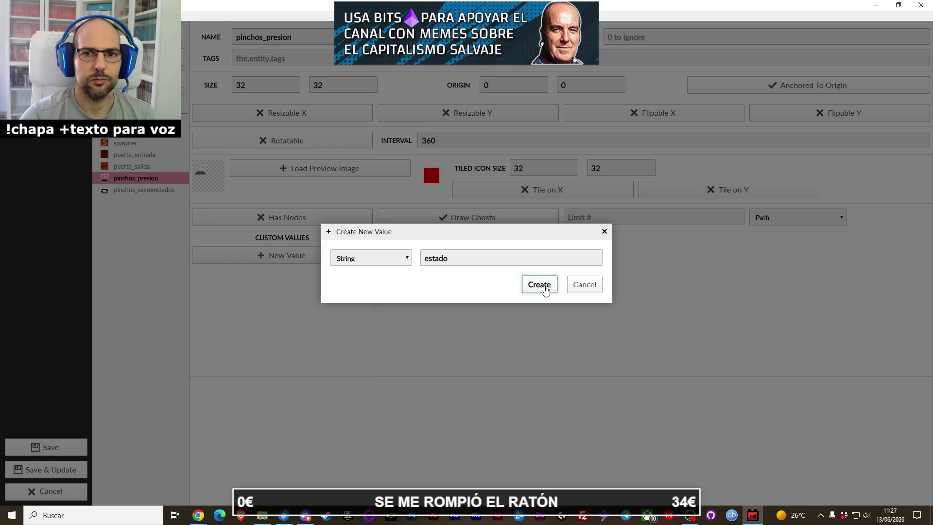
click(545, 290)
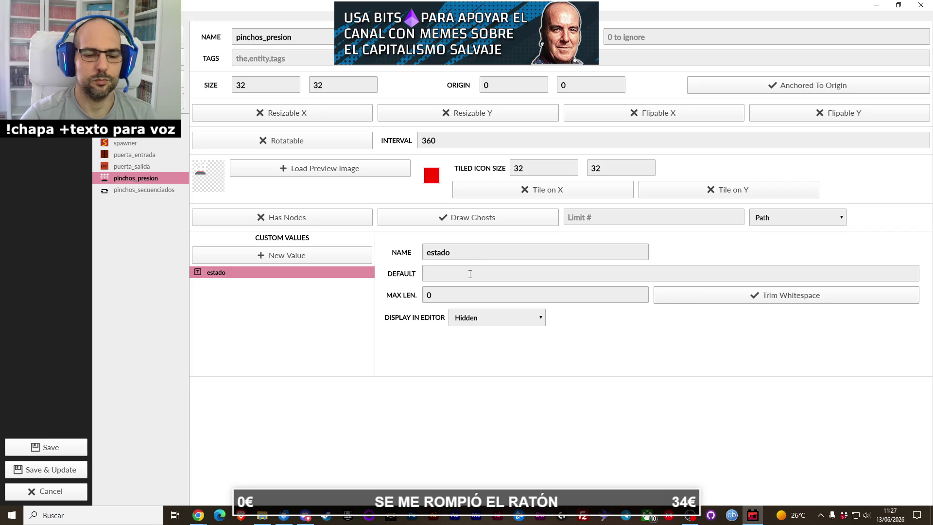
text(aturdimiento)
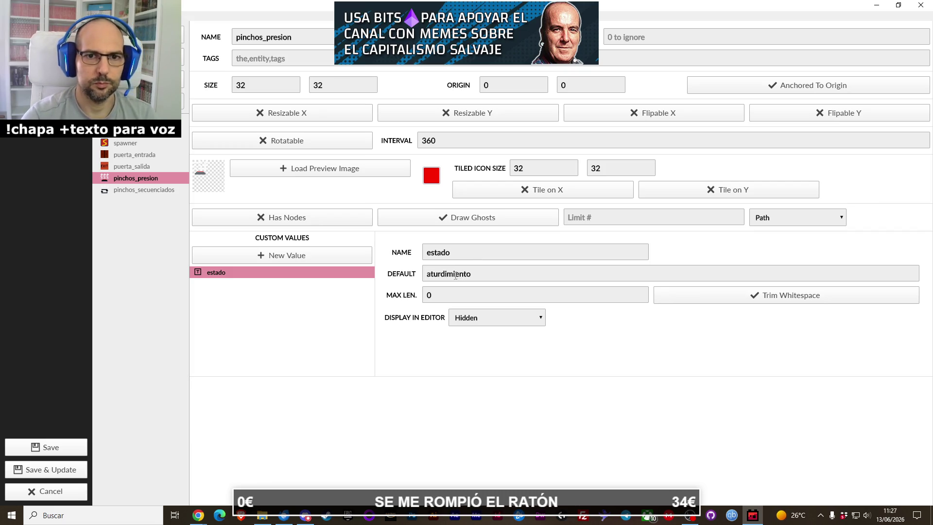
click(141, 190)
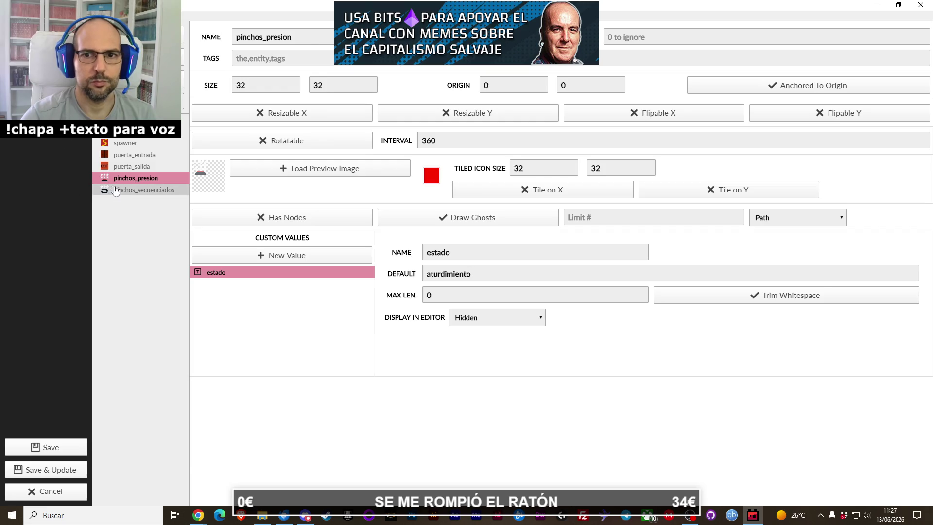
click(240, 252)
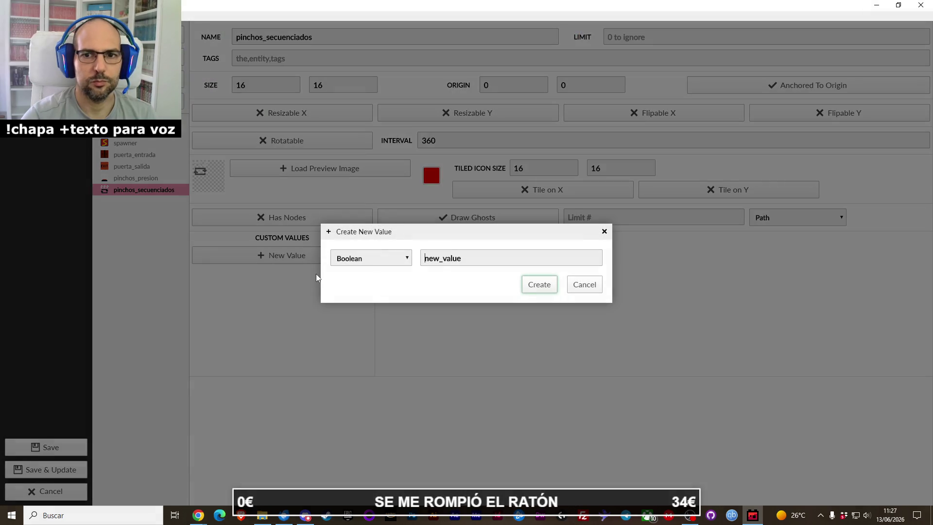
Step: Give pinchos_secuenciados a String value 'estado' with default 'aturdimiento'
click(382, 260)
click(372, 319)
double_click(440, 259)
text(estado)
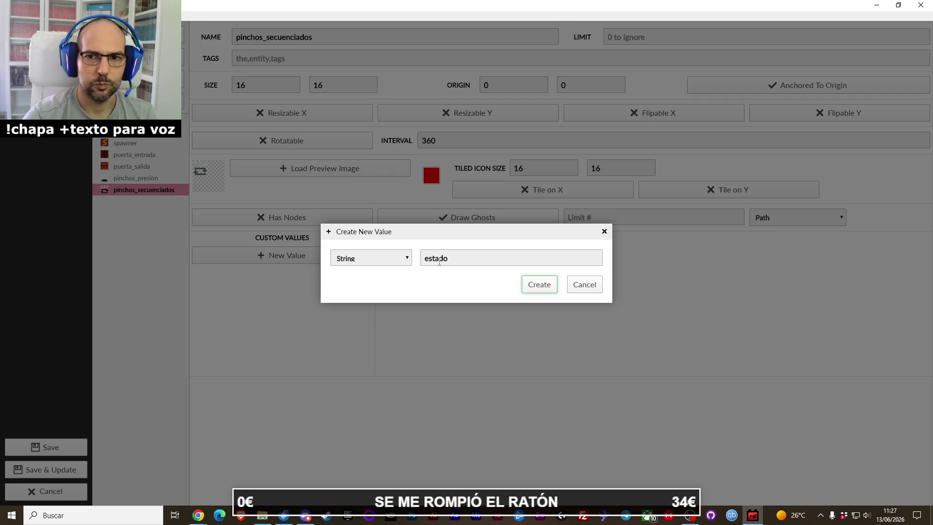
click(547, 287)
text(aturdimiento)
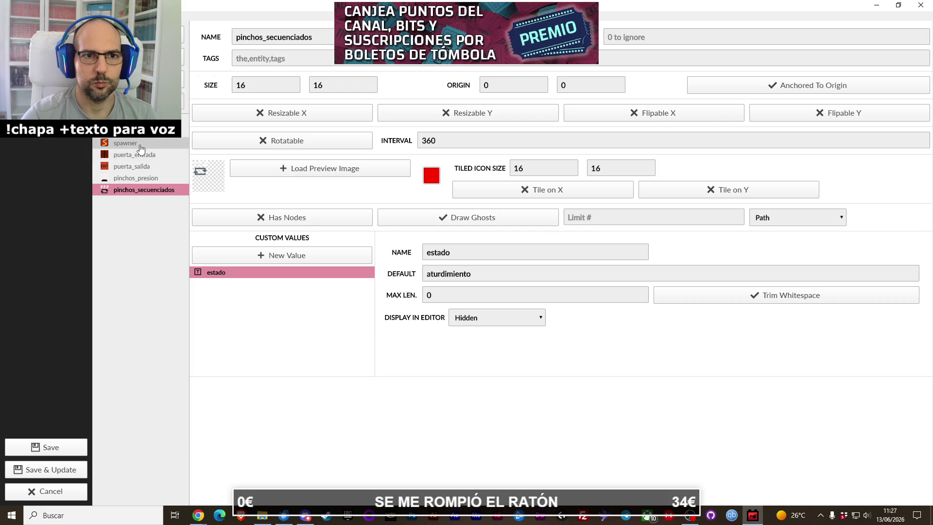
Step: Set the default values of puerta_salida to 'salida' and puerta_entrada to 'entrada'
click(144, 178)
click(146, 169)
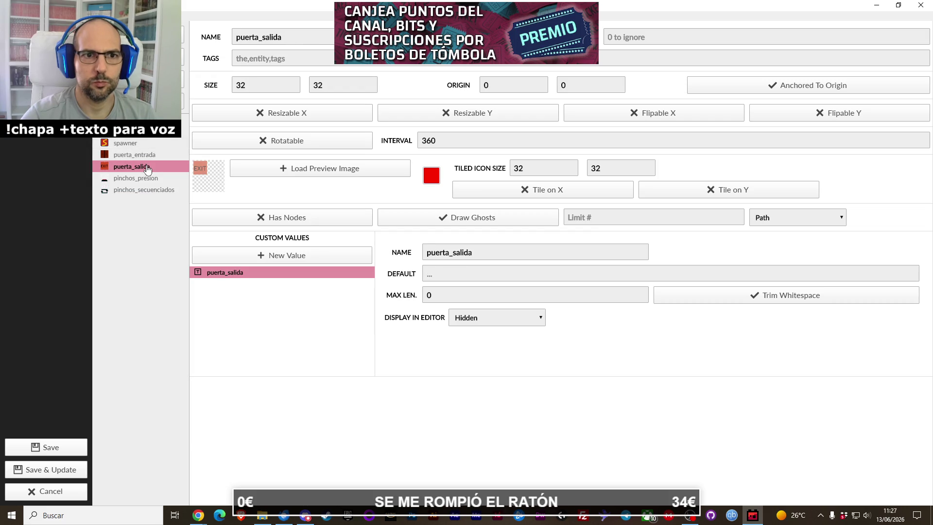
click(150, 157)
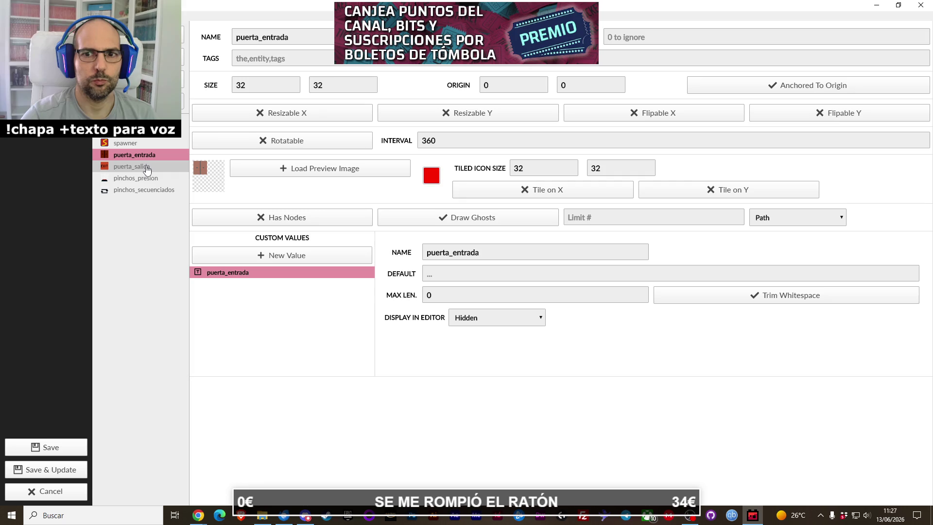
click(147, 167)
click(461, 273)
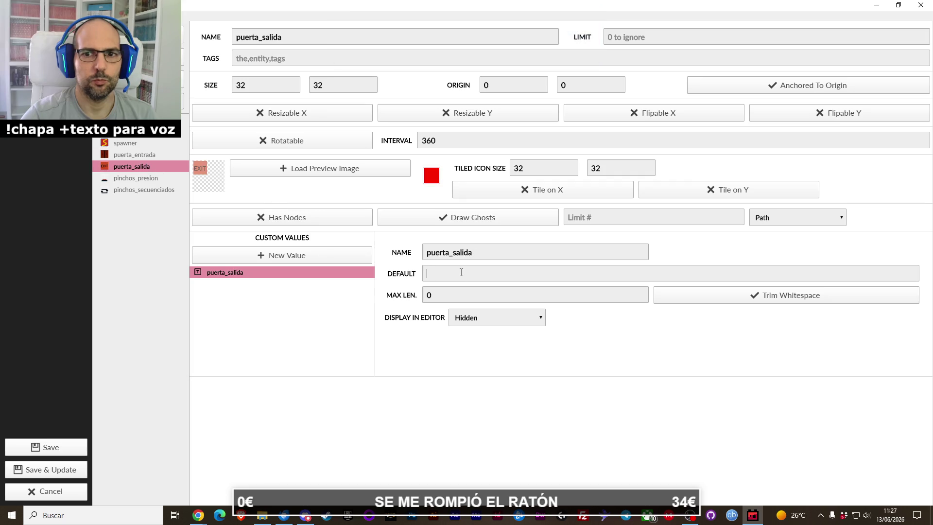
text(salida)
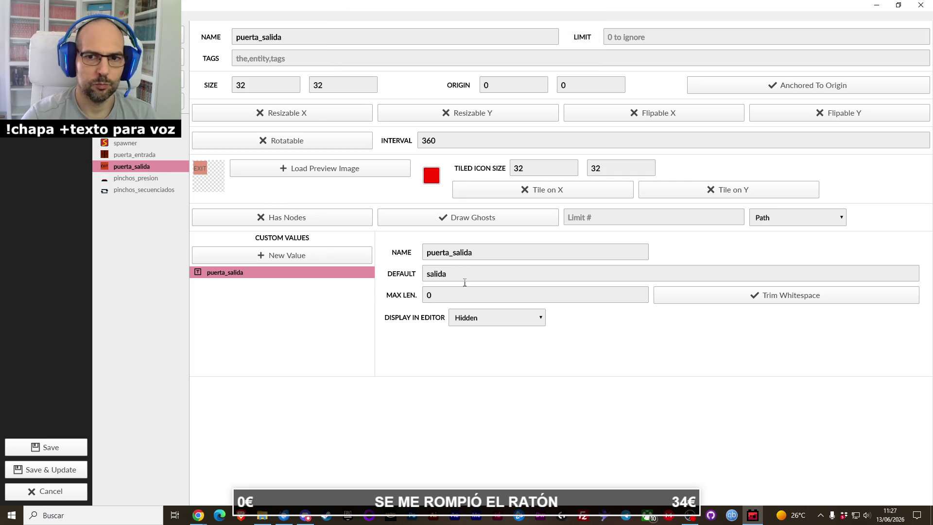
click(154, 159)
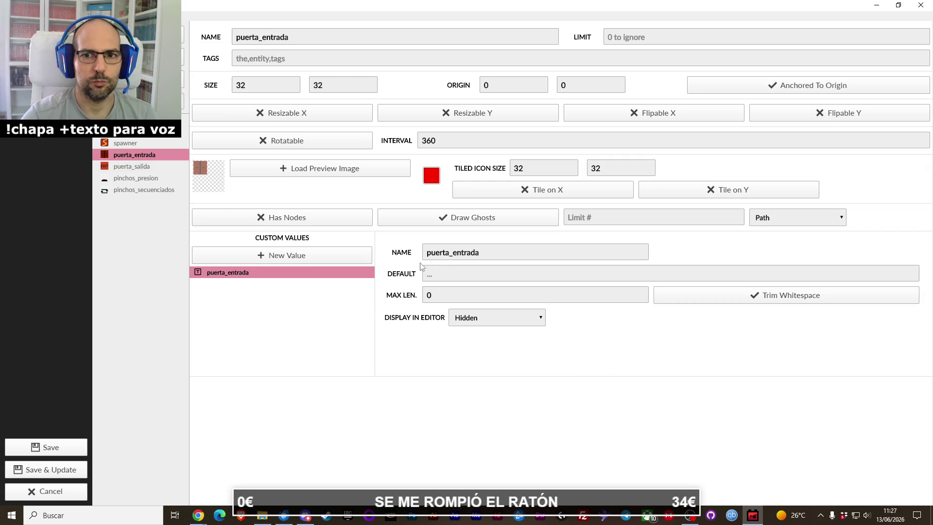
text(entrada)
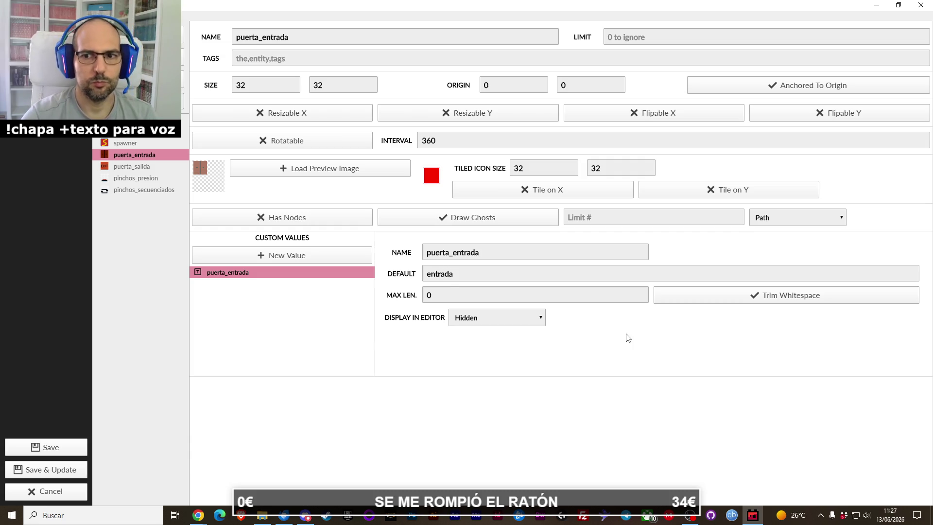
Step: Enter 'r' as the spawner entity's default value, then select pinchos_secuenciados
click(134, 144)
click(439, 271)
text(spawne)
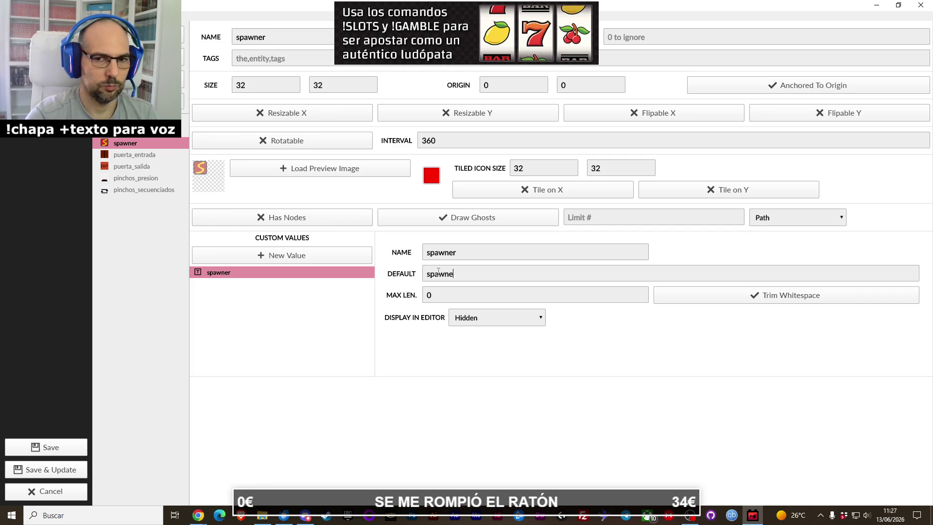
text(r)
click(125, 190)
Step: Duplicate the pinchos_secuenciados entity
right_click(124, 188)
click(144, 194)
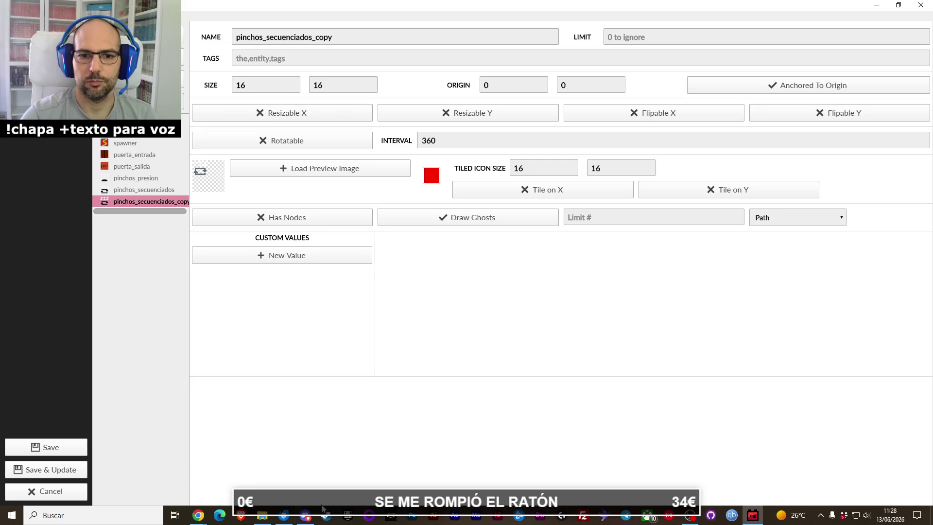
mouse_move(273, 519)
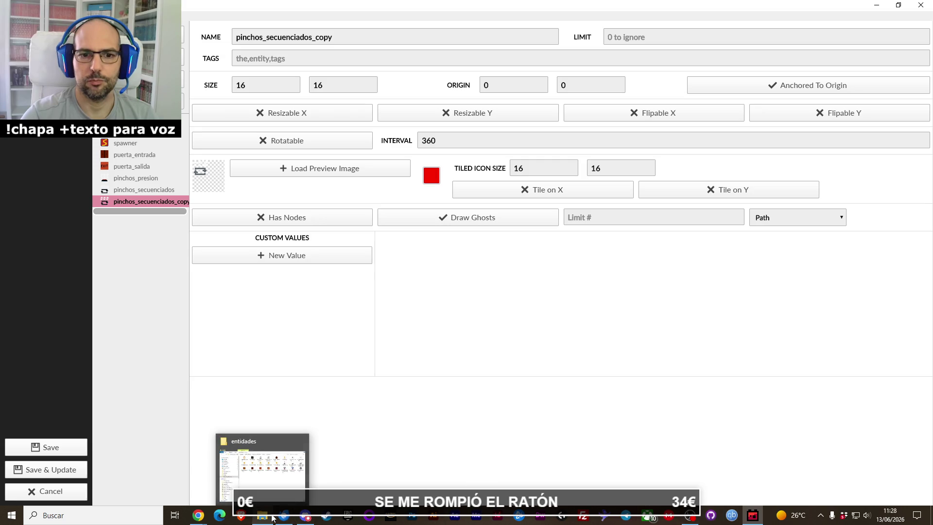
click(273, 494)
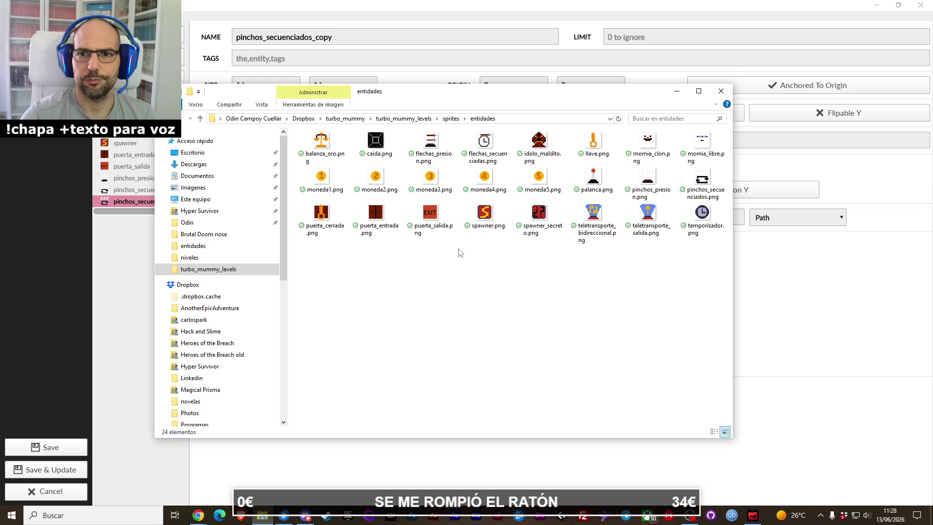
click(131, 208)
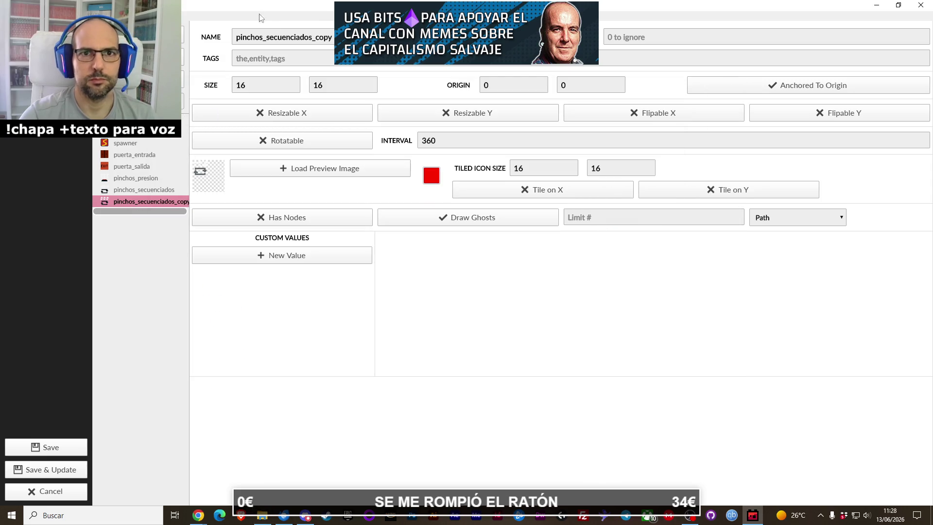
Step: Rename the copy llave, size it 32 x 32, and load llave.png as its preview
double_click(278, 36)
text(llave)
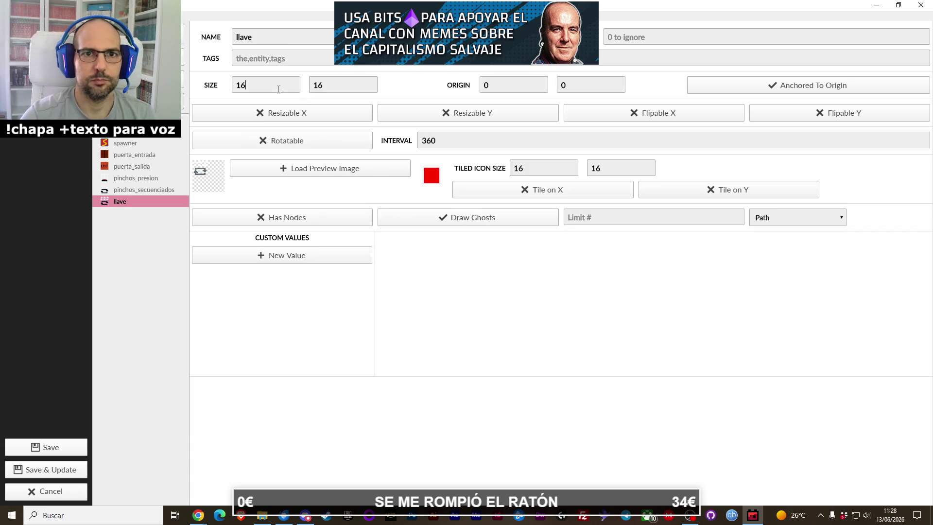
text(32)
key(Tab)
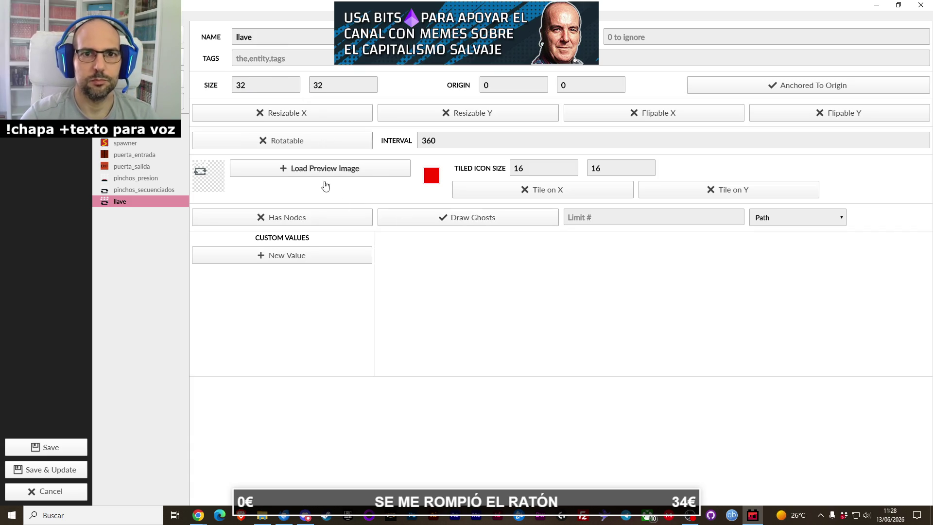
click(285, 170)
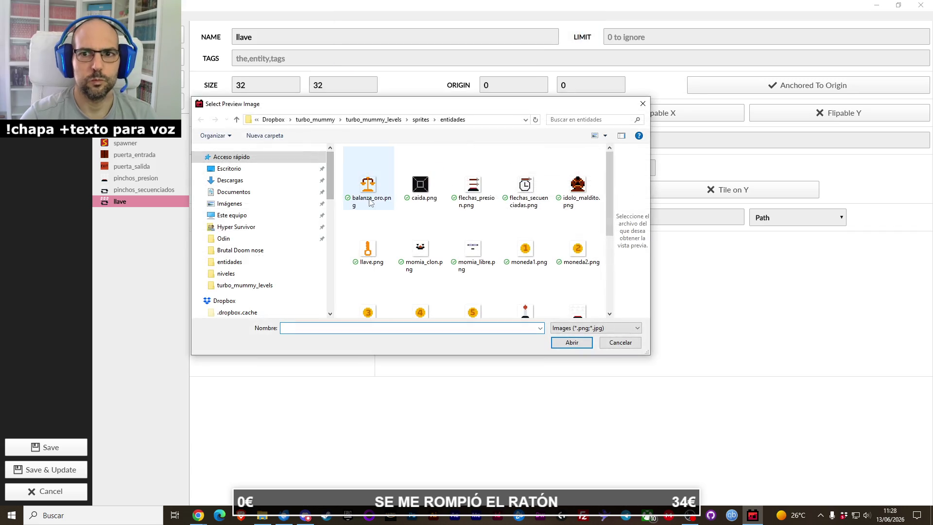
double_click(368, 250)
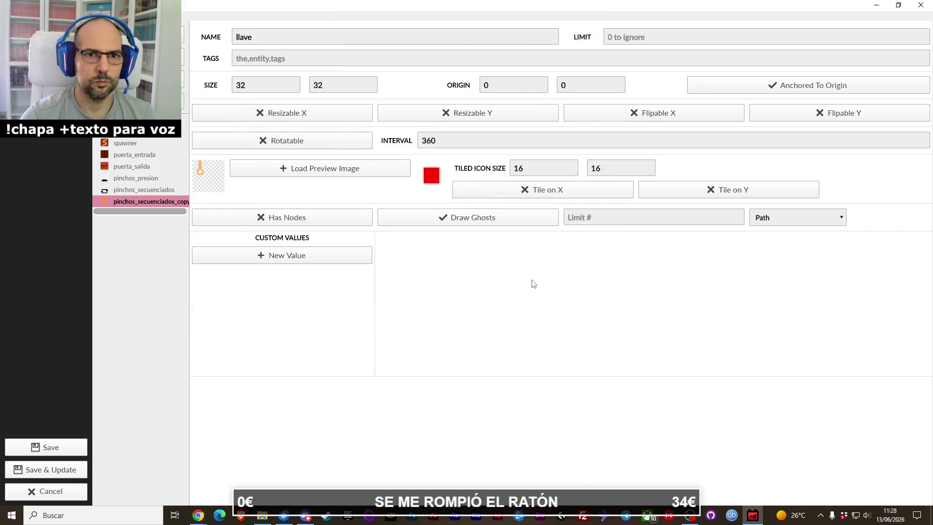
Step: Set moneda1's tiled icon size to 32 by 32
click(127, 132)
click(130, 145)
click(129, 132)
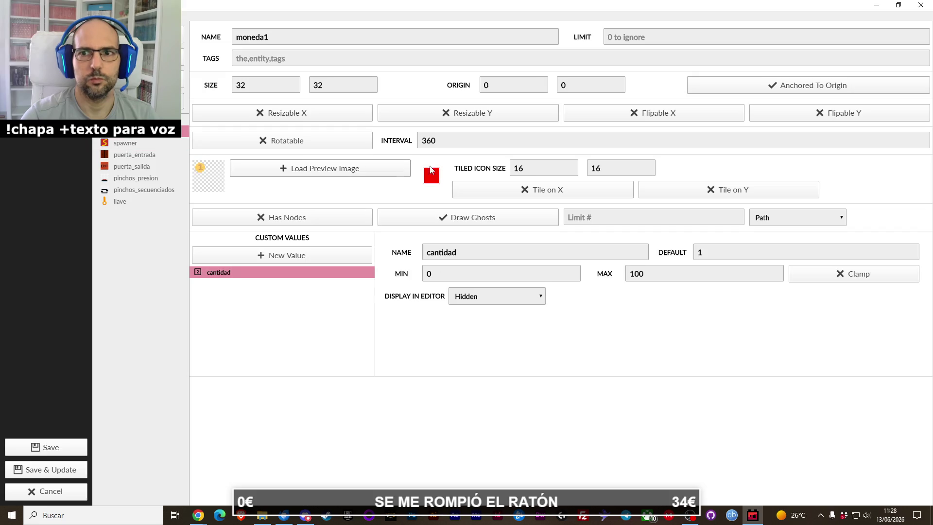
text(32)
key(Tab)
text(32)
Step: Set the tiled icon size to 32 by 32 for pinchos_secuenciados and llave
click(153, 143)
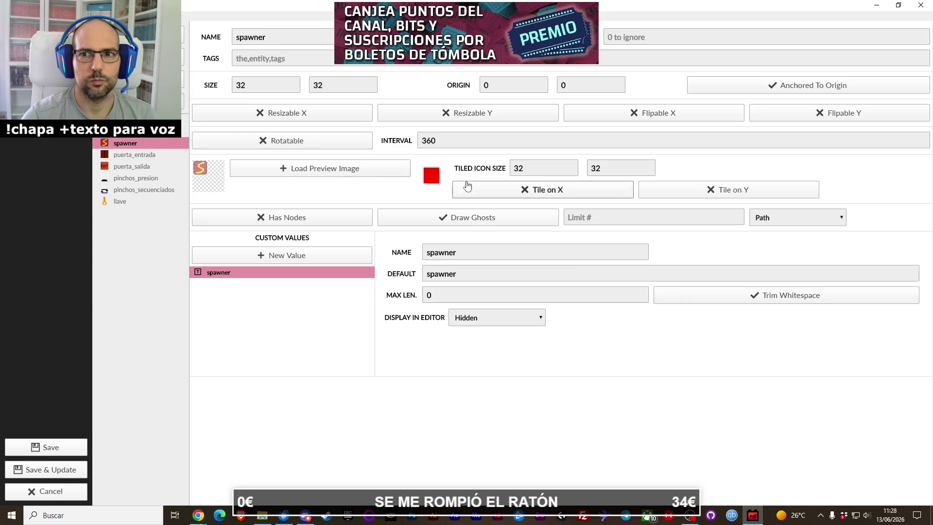
click(146, 154)
click(157, 165)
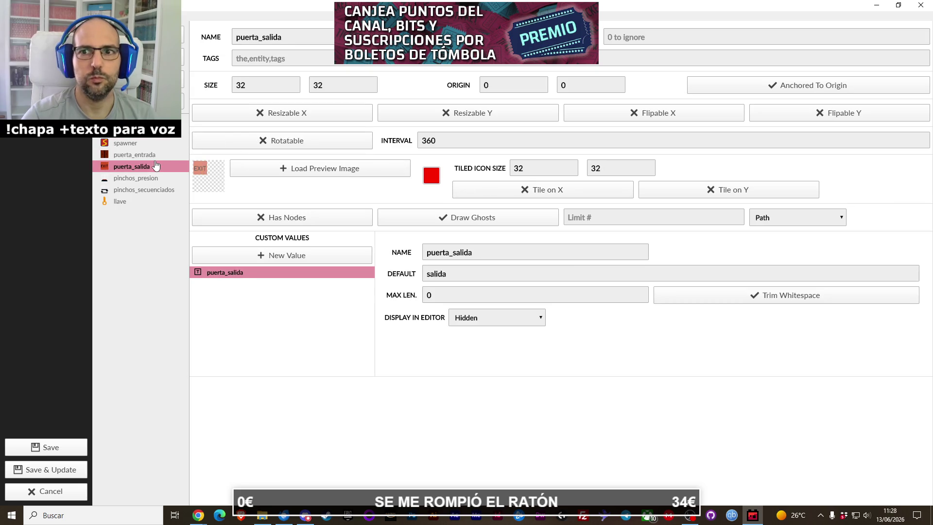
click(157, 177)
click(140, 190)
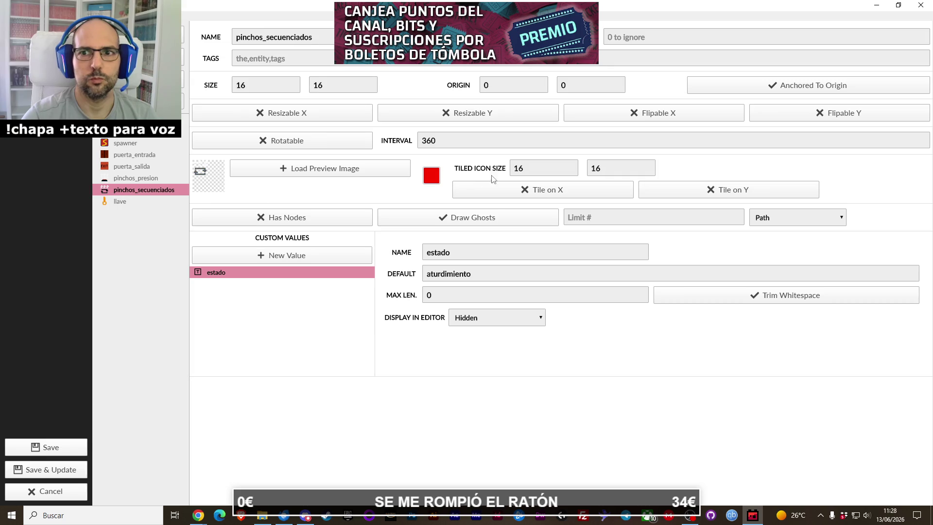
text(32)
key(Tab)
text(3)
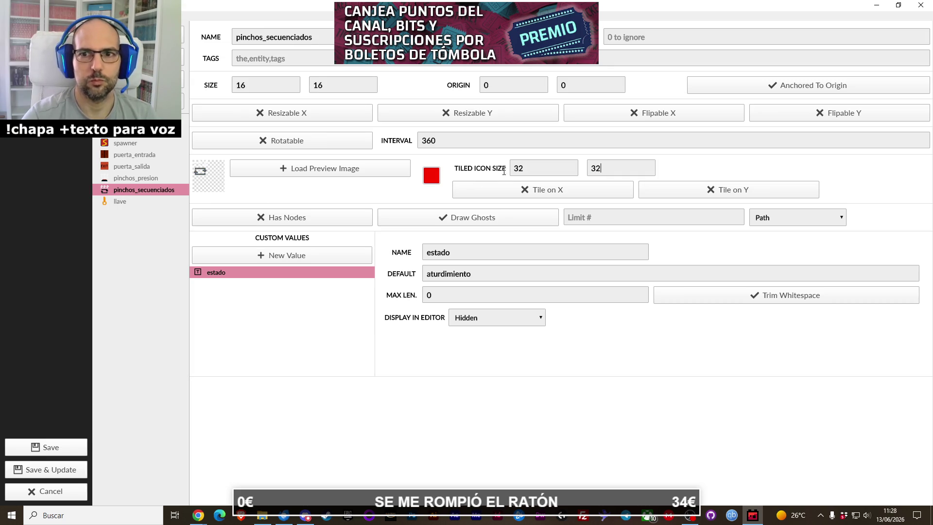
click(187, 201)
text(32)
key(Tab)
text(32)
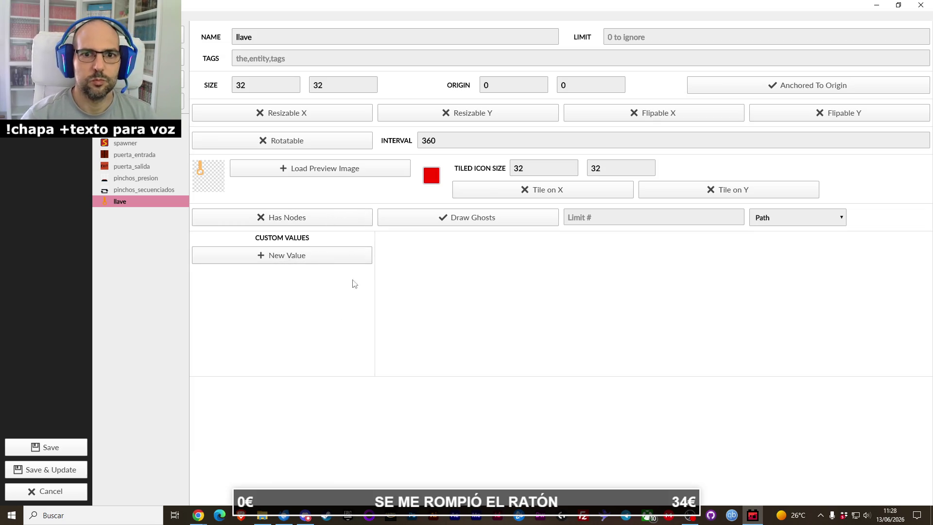
Step: Start a new custom value for llave, then cancel it
click(335, 262)
click(371, 260)
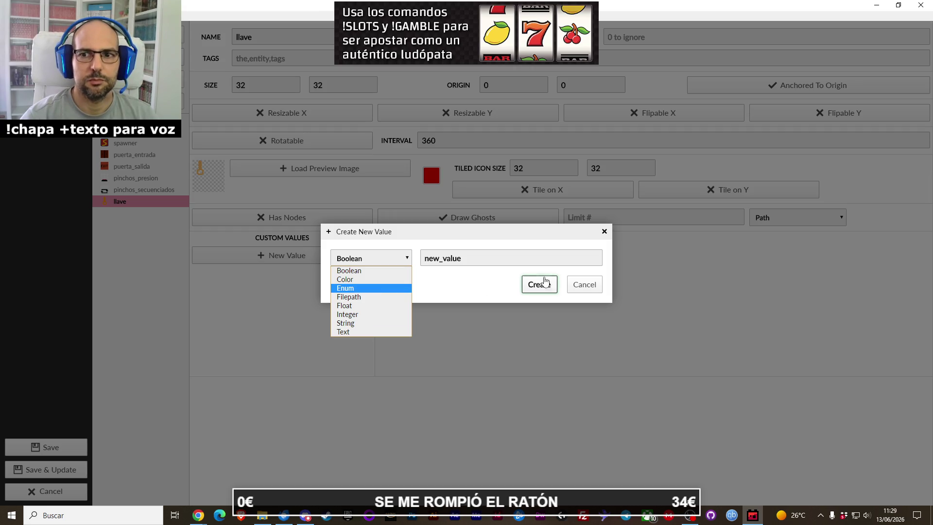
click(585, 284)
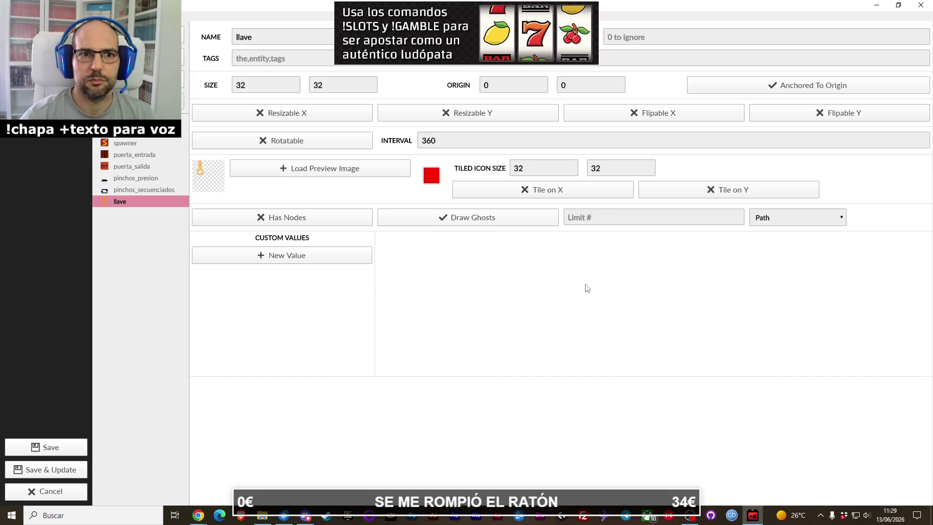
Step: Duplicate llave into a 32 x 32 copy named palanca and open its preview image chooser
right_click(137, 203)
click(144, 205)
click(260, 518)
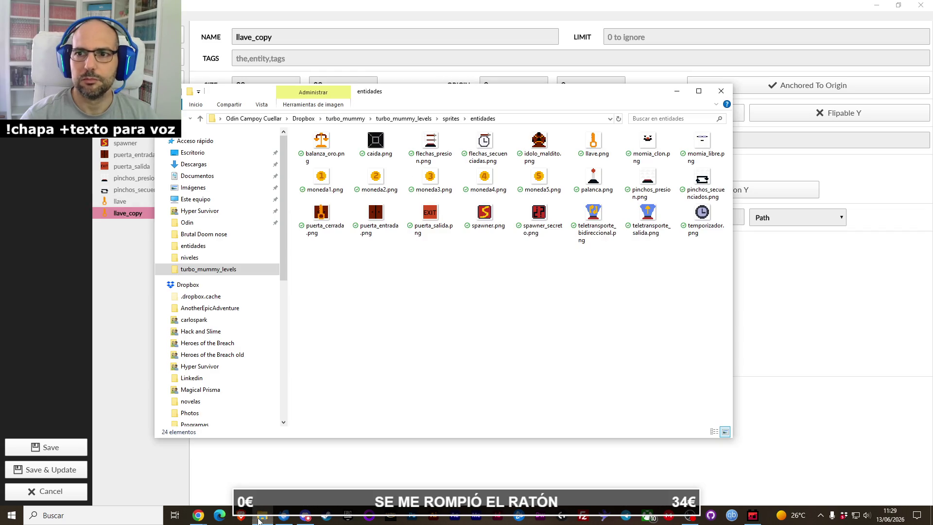
click(260, 518)
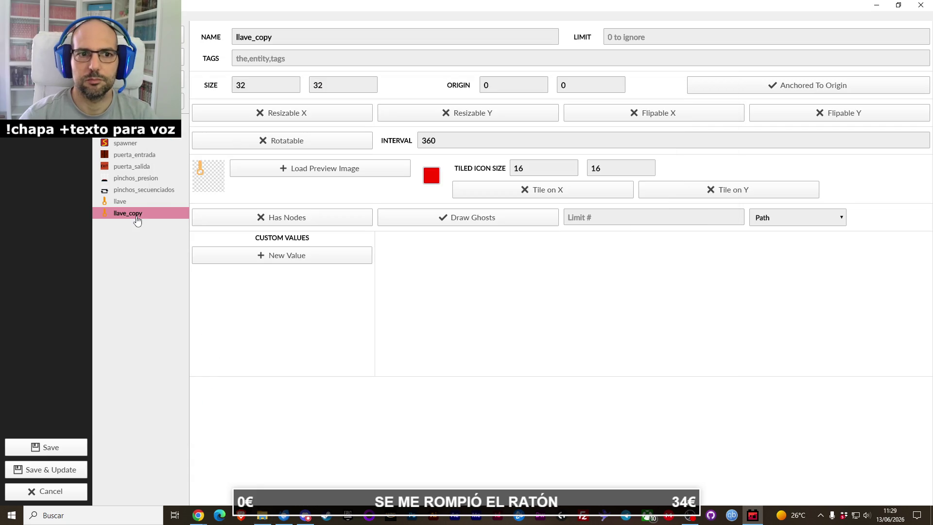
double_click(266, 39)
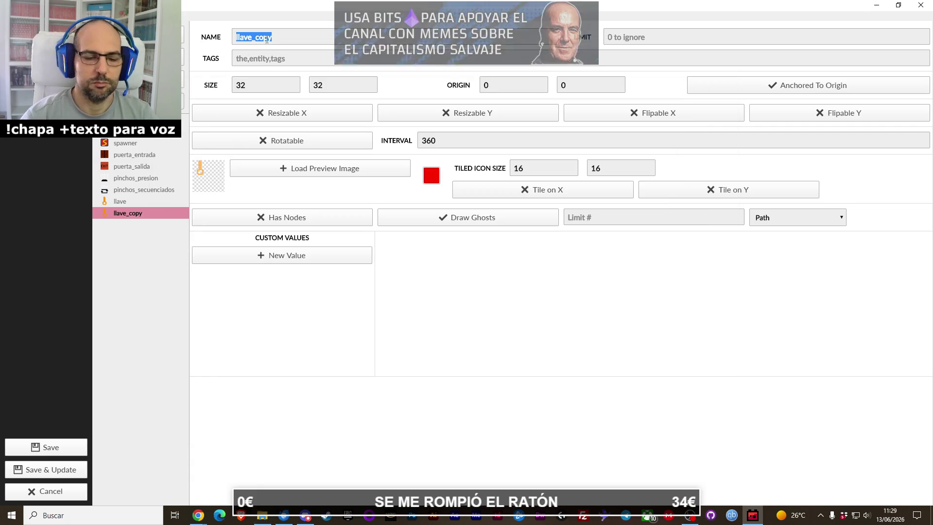
text(palanca)
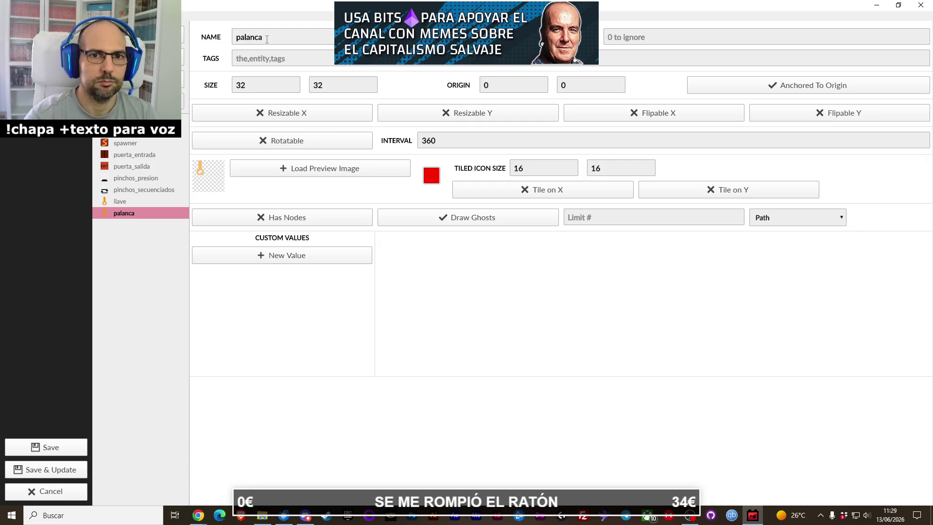
click(266, 171)
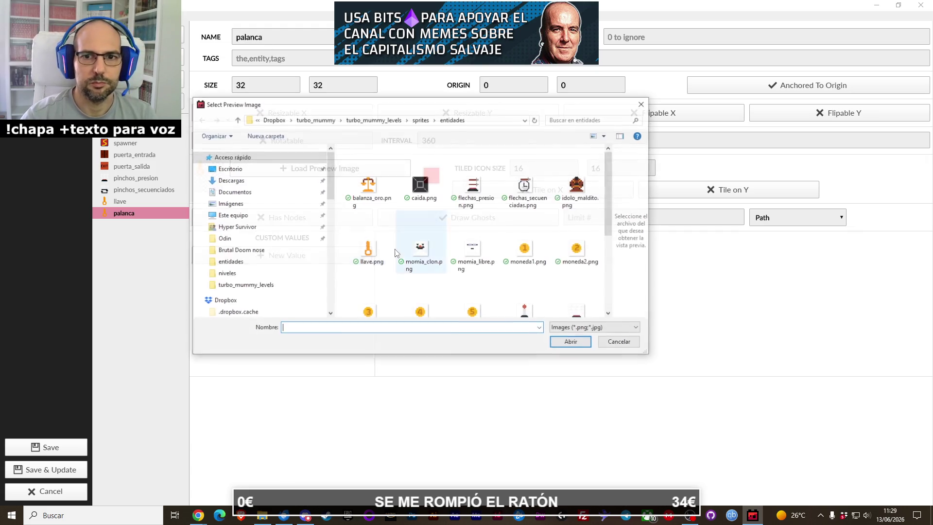
Step: Load palanca.png as palanca's preview image
click(369, 253)
key(p)
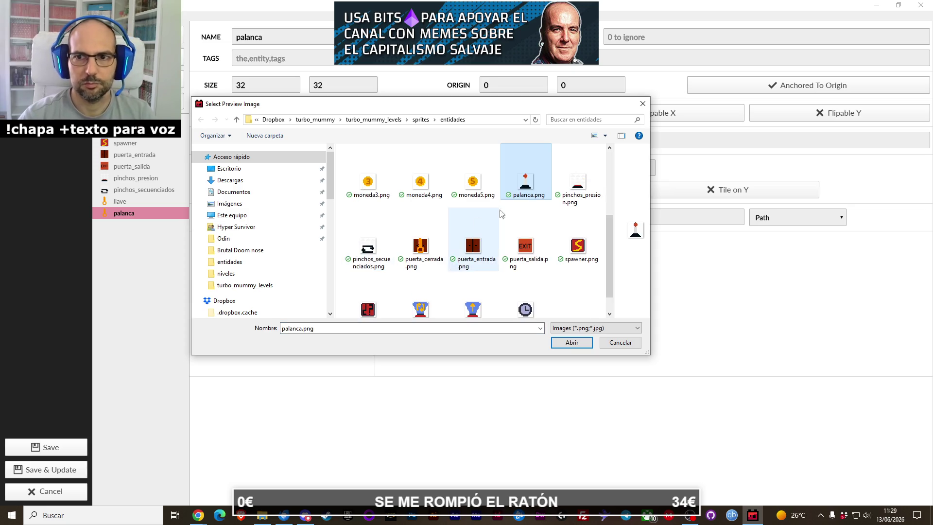
double_click(526, 191)
Step: Add a String custom value named palanca_numero to palanca
click(330, 264)
click(370, 258)
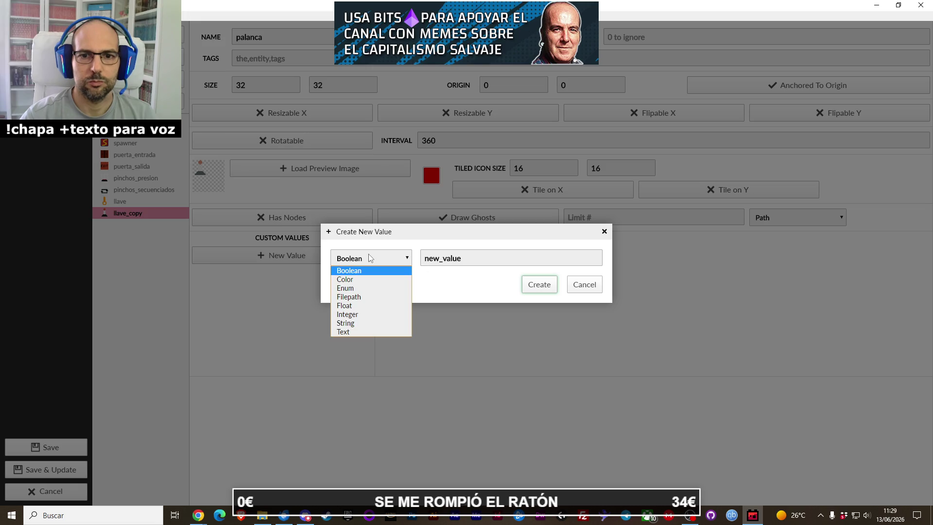
click(360, 323)
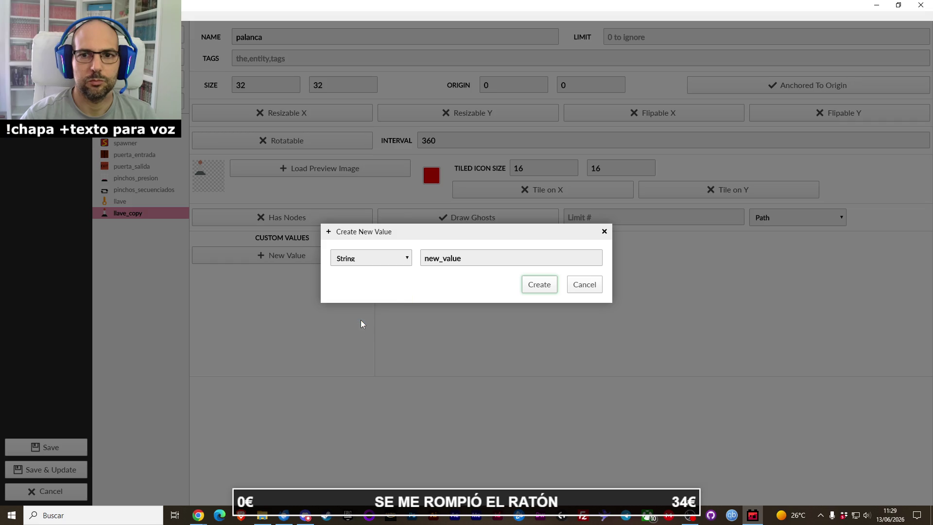
double_click(454, 260)
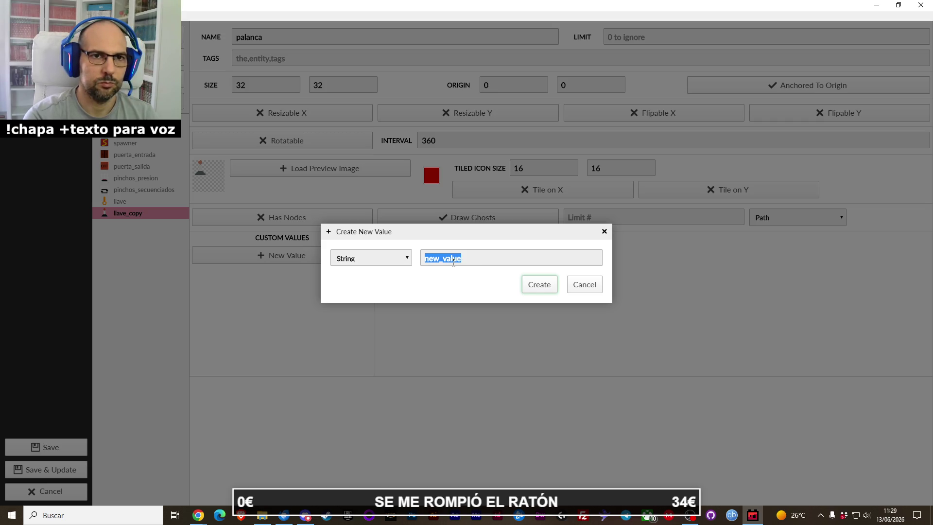
text(palanca)
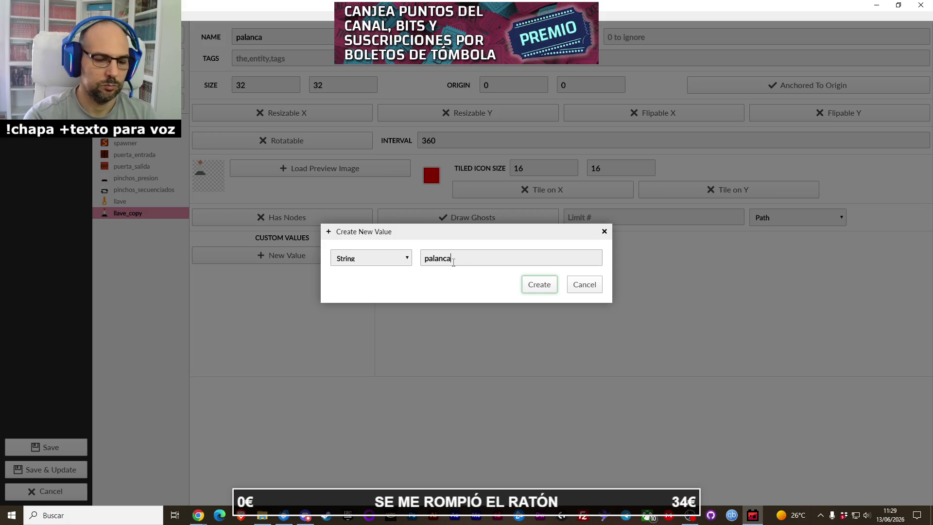
text(_numero)
key(Return)
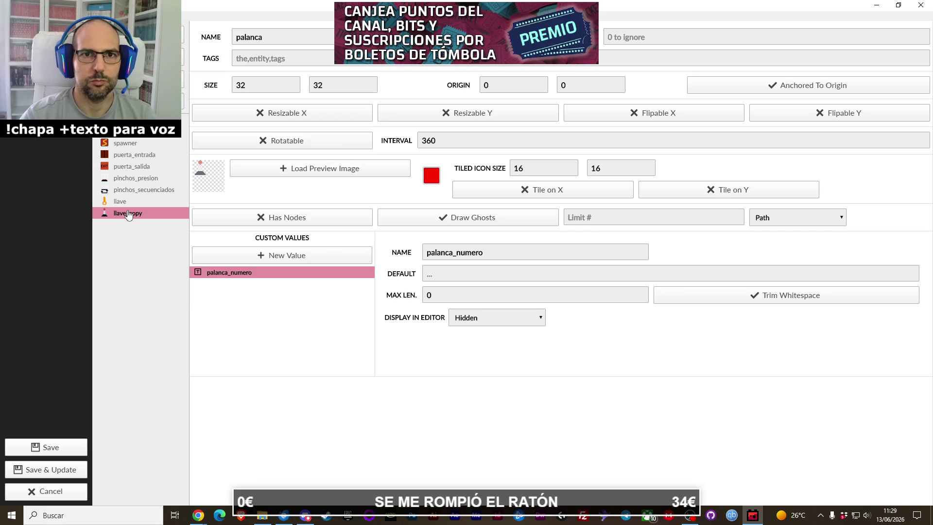
Step: Save the entity changes and return to the level
click(138, 178)
click(146, 217)
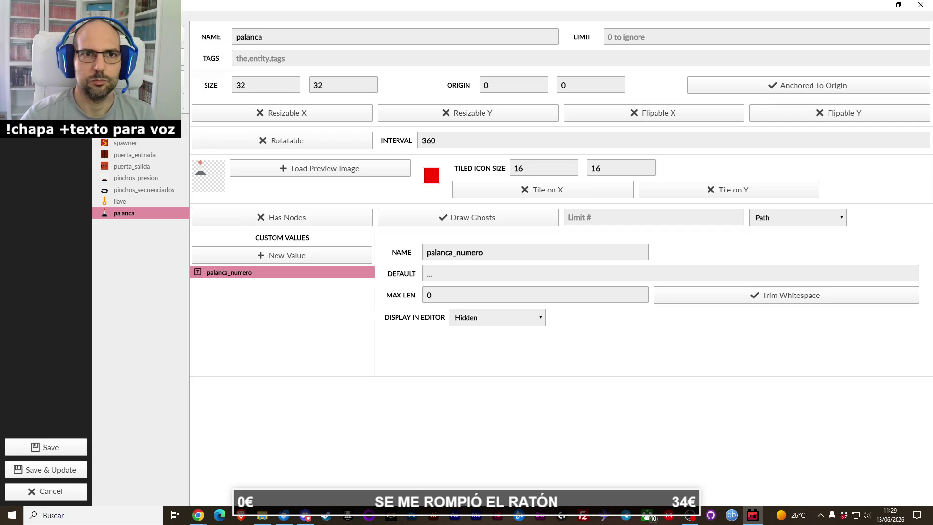
click(47, 453)
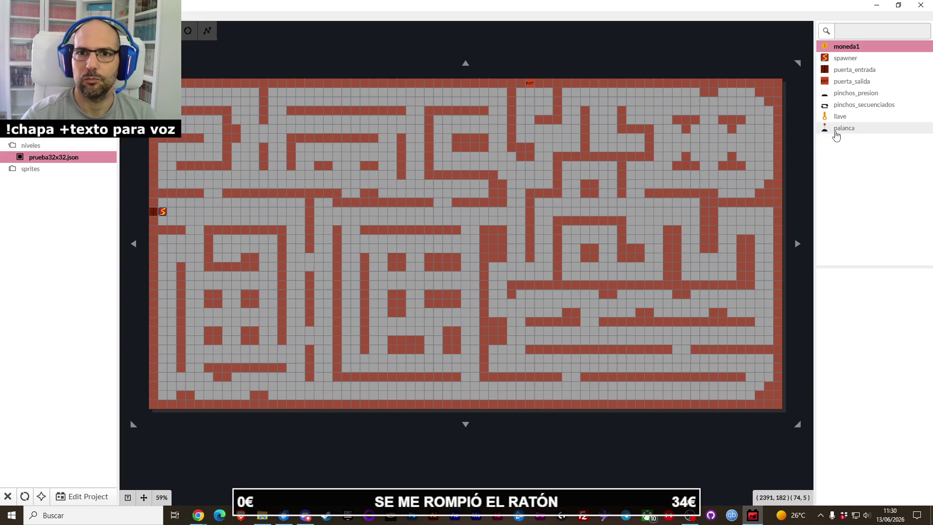
Step: Place three palanca levers in the maze corridors
click(837, 129)
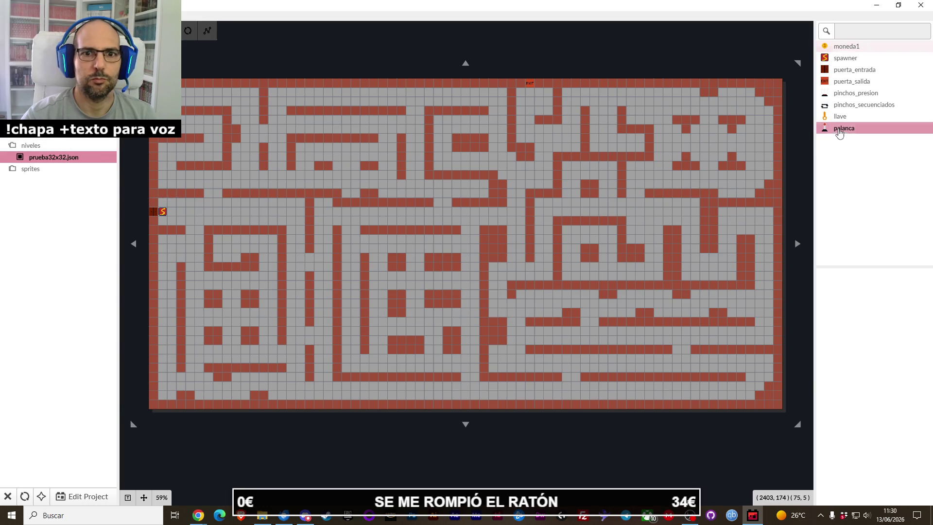
click(300, 267)
click(850, 128)
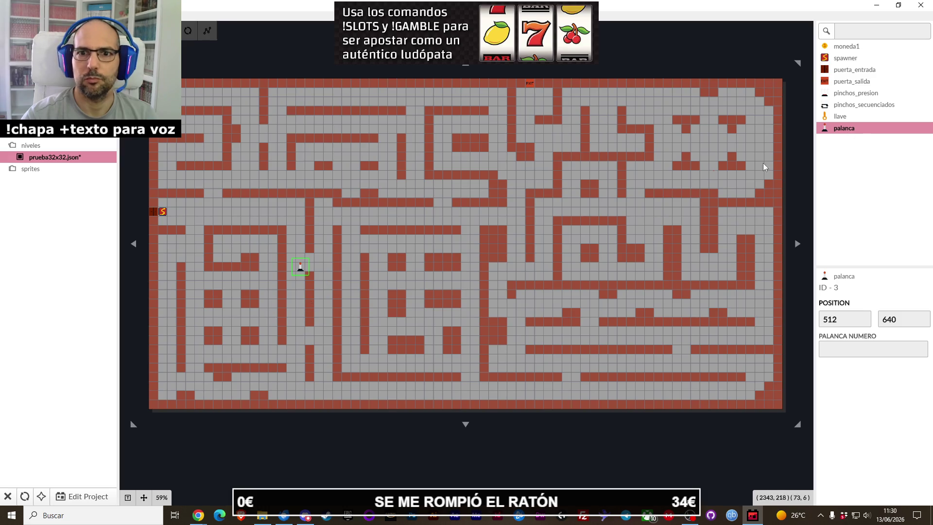
click(328, 231)
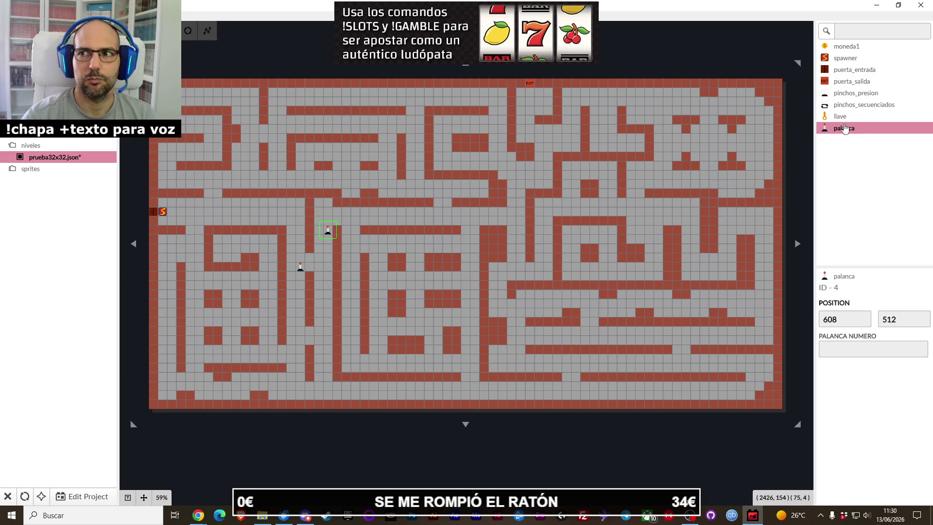
click(319, 304)
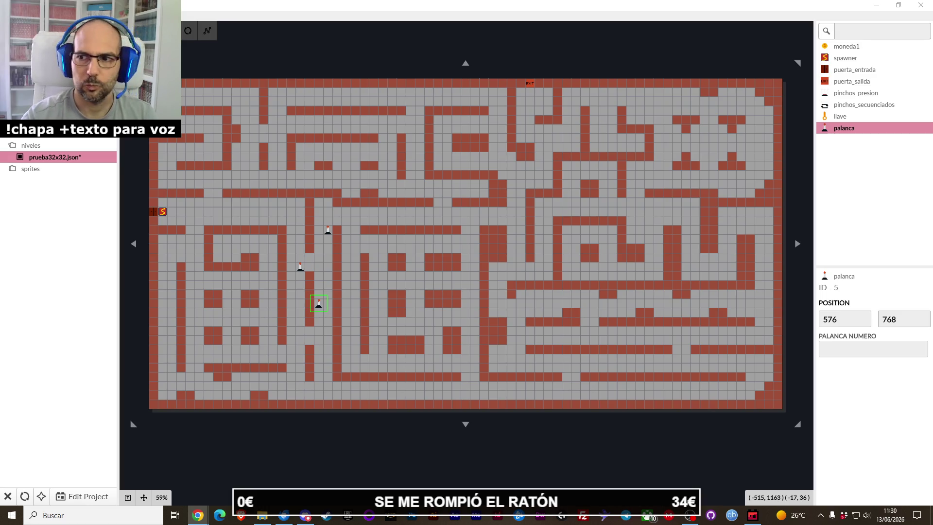
Step: Select the placed levers and delete them
click(329, 232)
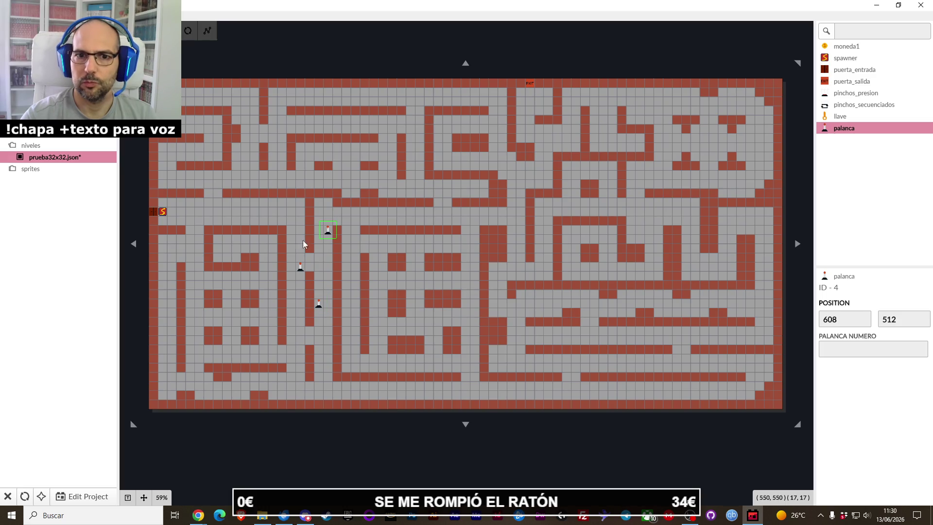
click(301, 267)
click(323, 307)
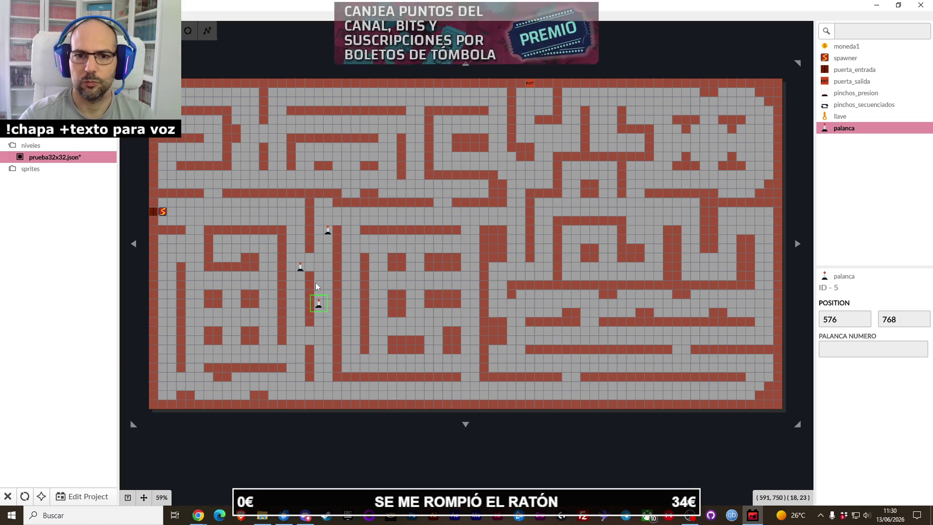
key(Delete)
click(301, 267)
key(Delete)
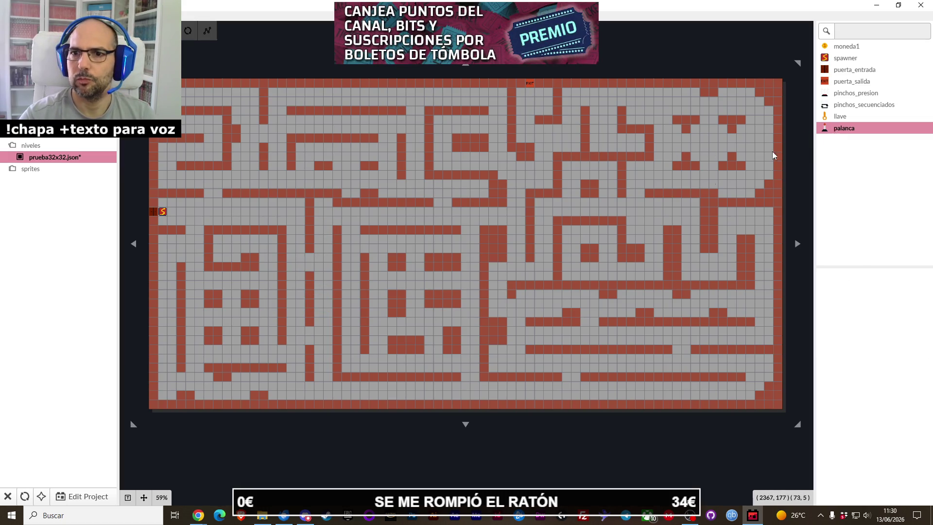
Step: Place one more lever, remove it with Escape, and close prueba32x32.json
click(429, 223)
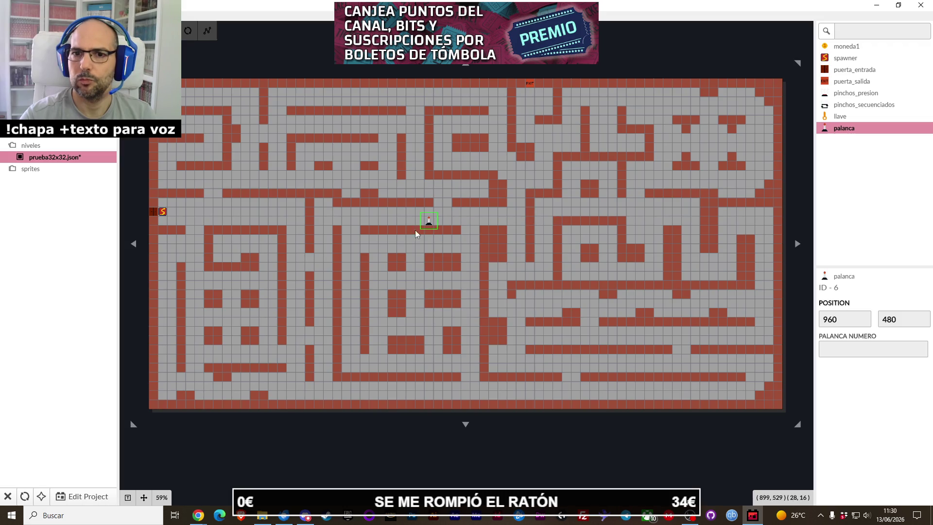
key(Escape)
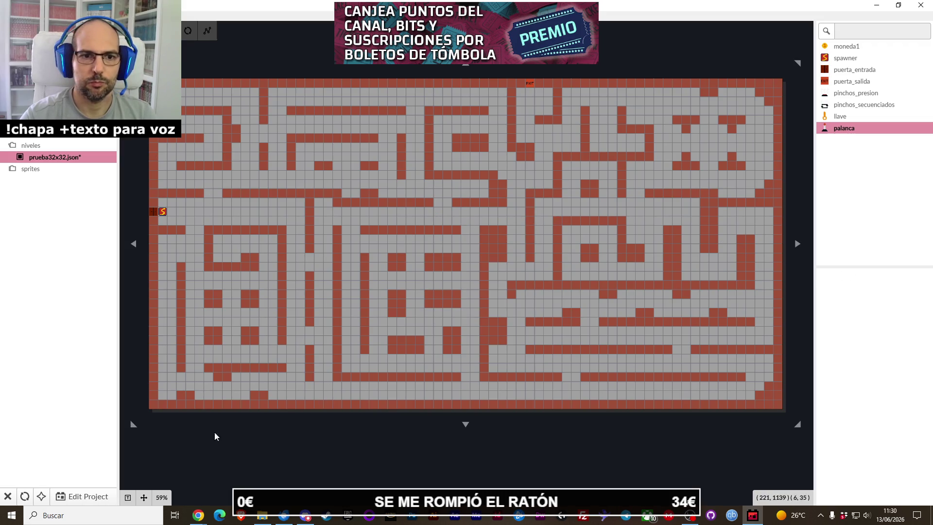
click(8, 496)
click(457, 287)
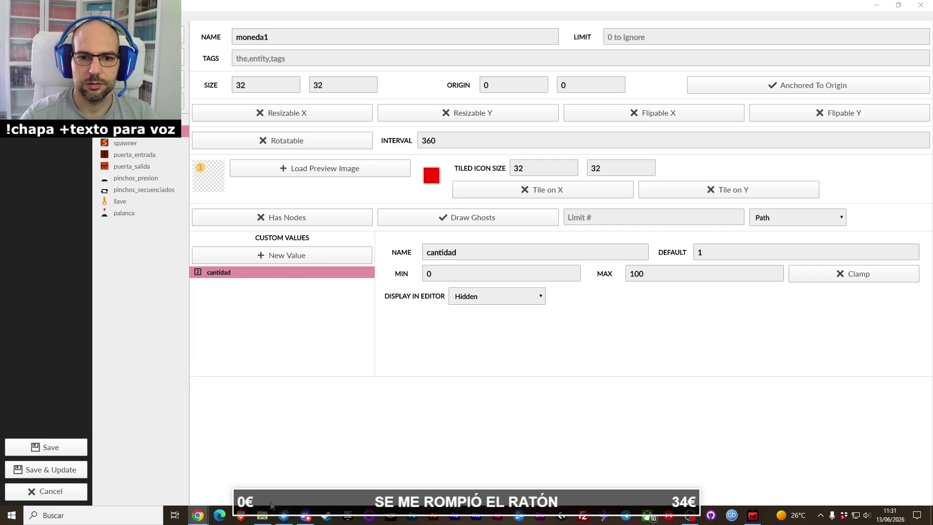
Step: Show the palanca entity's settings and its duplicate/delete context menu
click(266, 516)
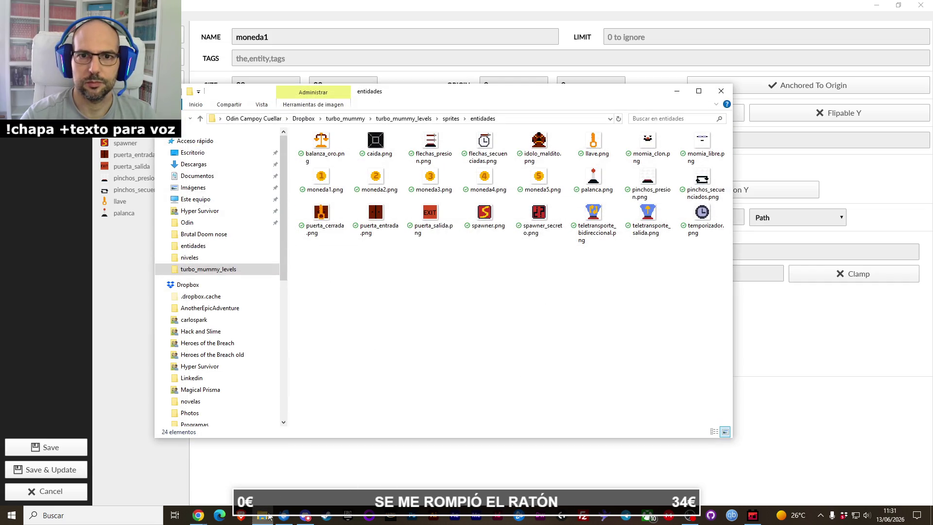
click(266, 515)
click(267, 516)
click(266, 514)
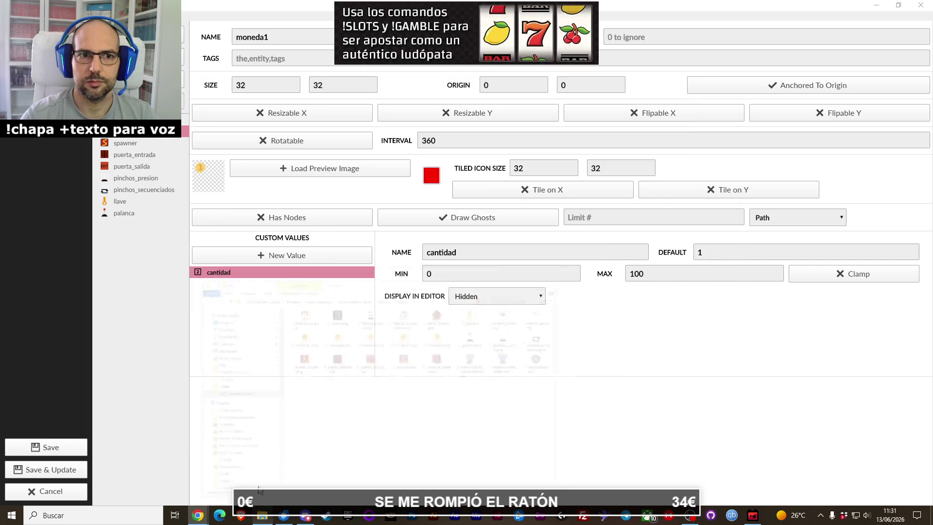
click(140, 215)
right_click(138, 214)
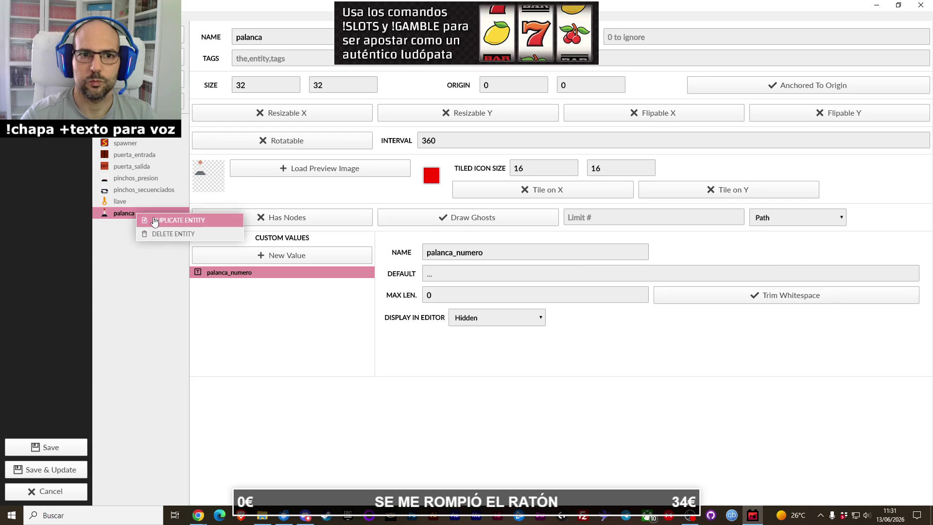
Step: Duplicate the palanca entity and rename the copy balanza_oro
click(154, 221)
double_click(261, 40)
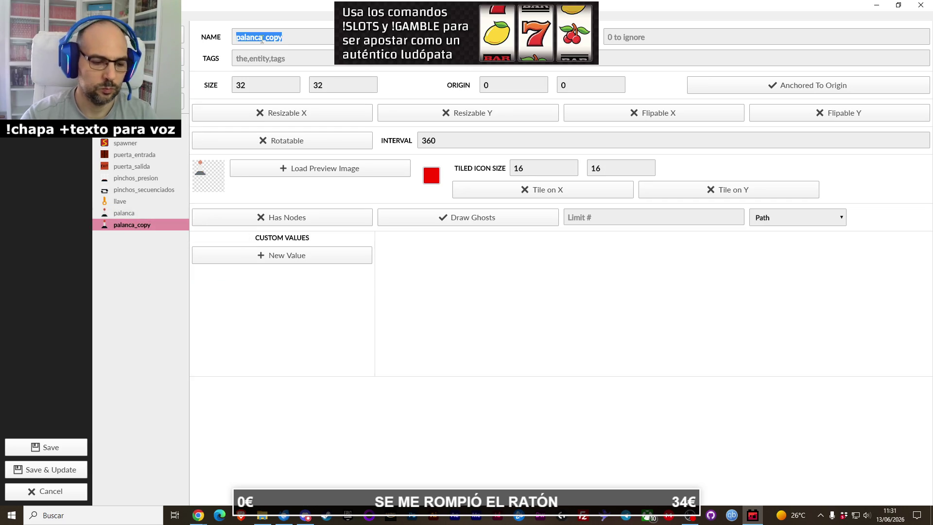
text(balanza)
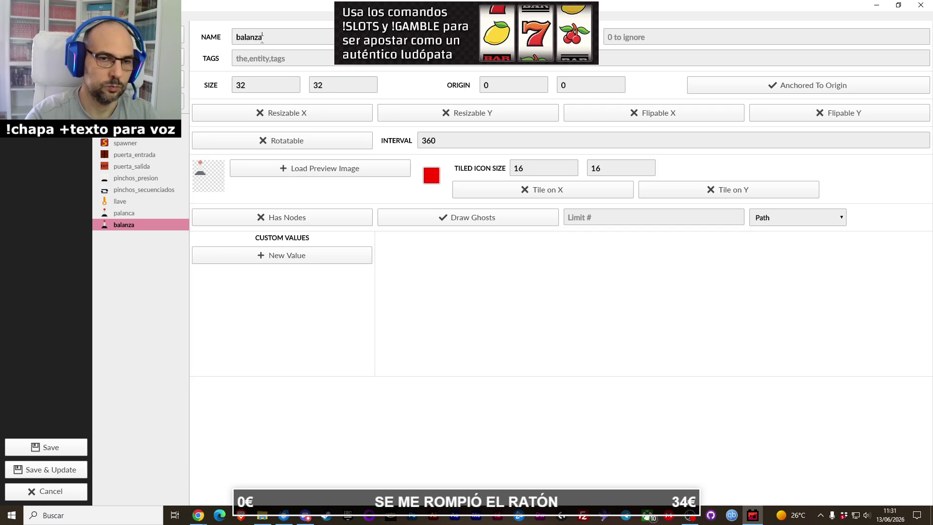
text(_oro)
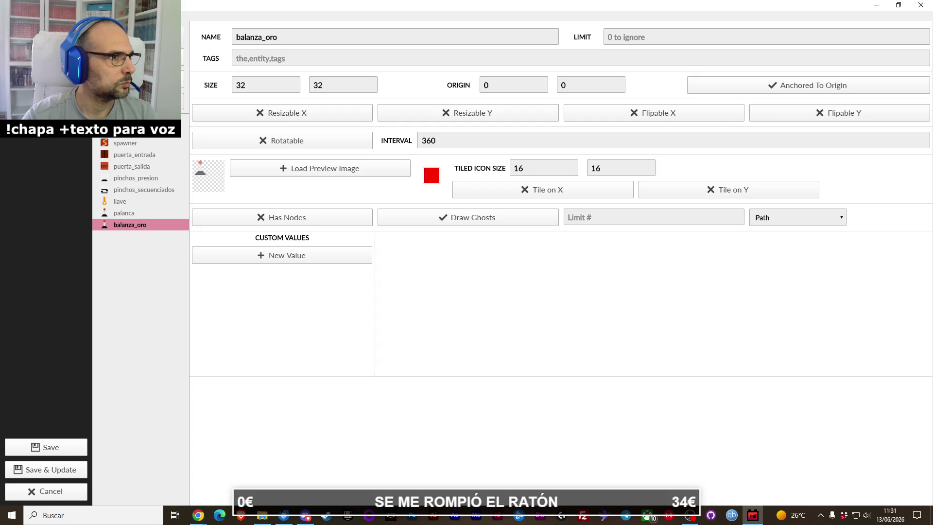
key(alt+Tab)
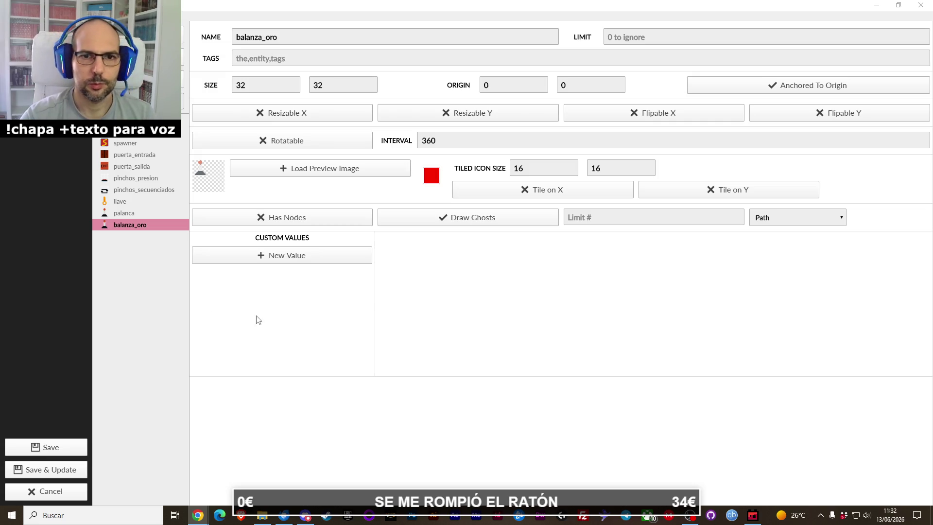
Step: Add an Integer value cantidad_requerida (range 0–1000) to balanza_oro, then begin choosing its preview
click(288, 260)
click(407, 258)
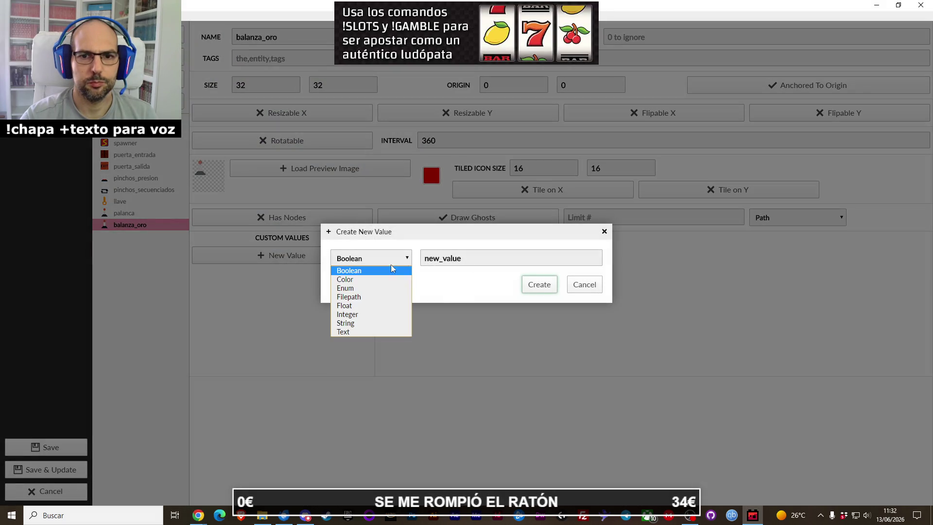
click(360, 318)
double_click(451, 261)
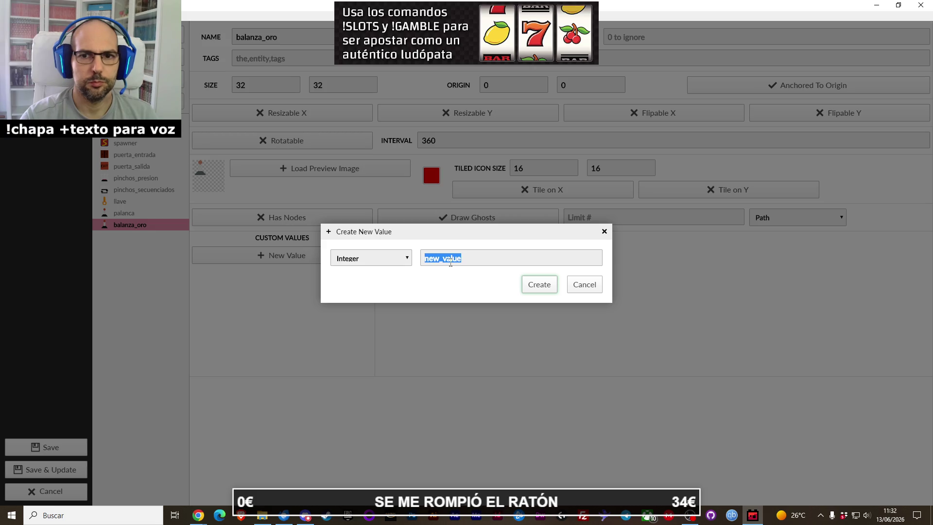
text(cantidad)
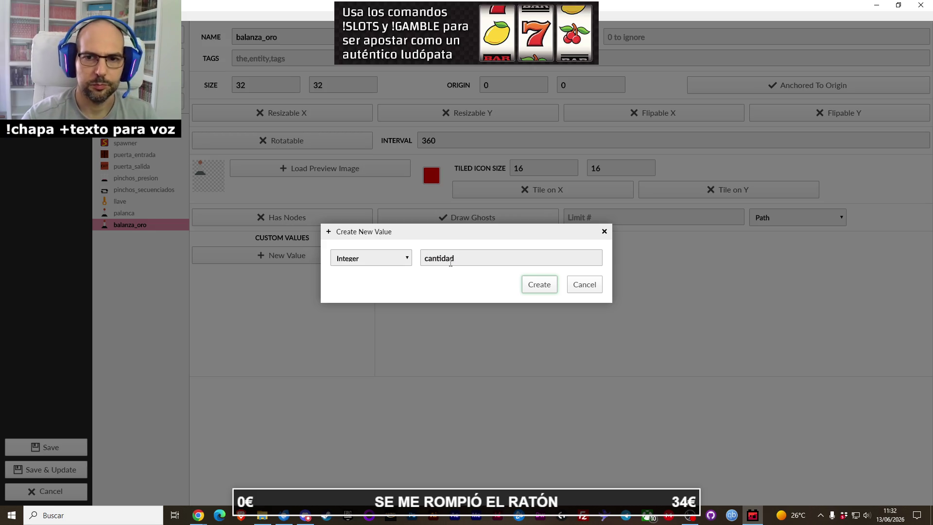
click(541, 286)
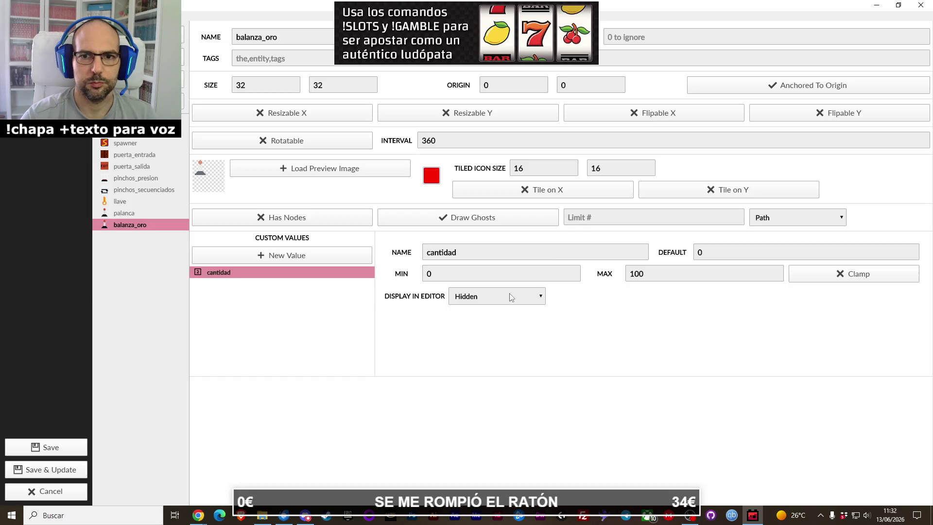
text(_requerida)
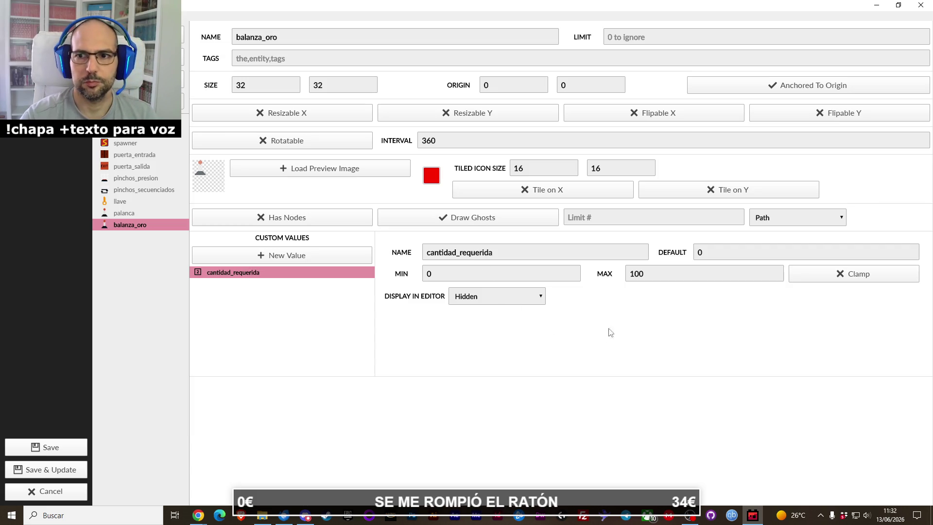
double_click(650, 276)
text(500)
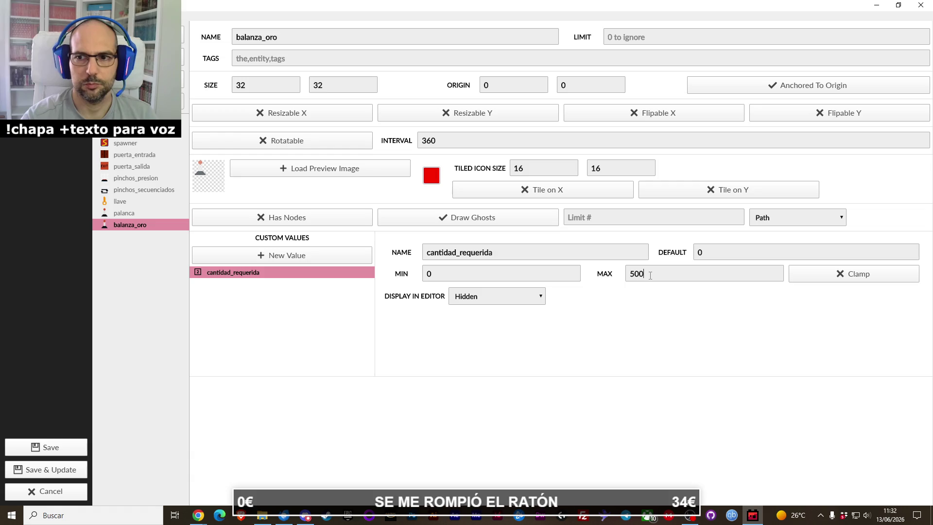
key(BackSpace)
key(BackSpace)
key(BackSpace)
text(1000)
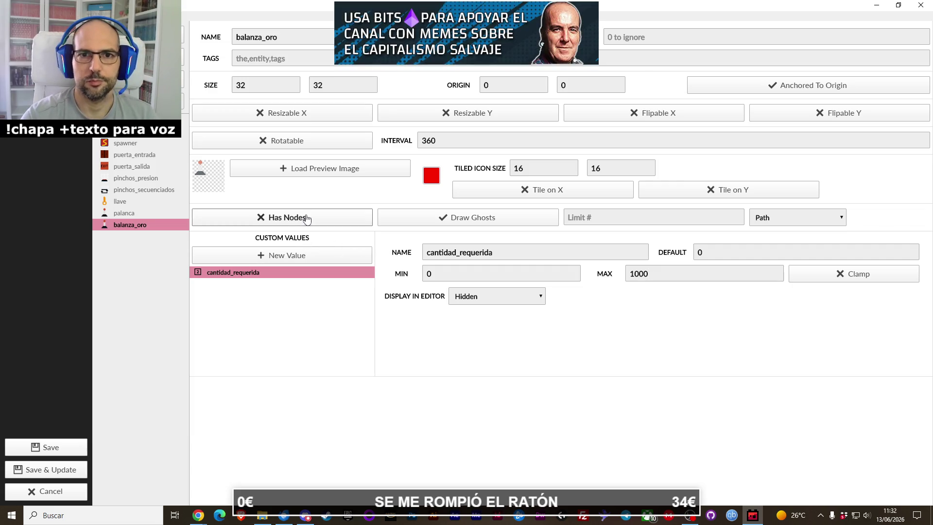
click(250, 172)
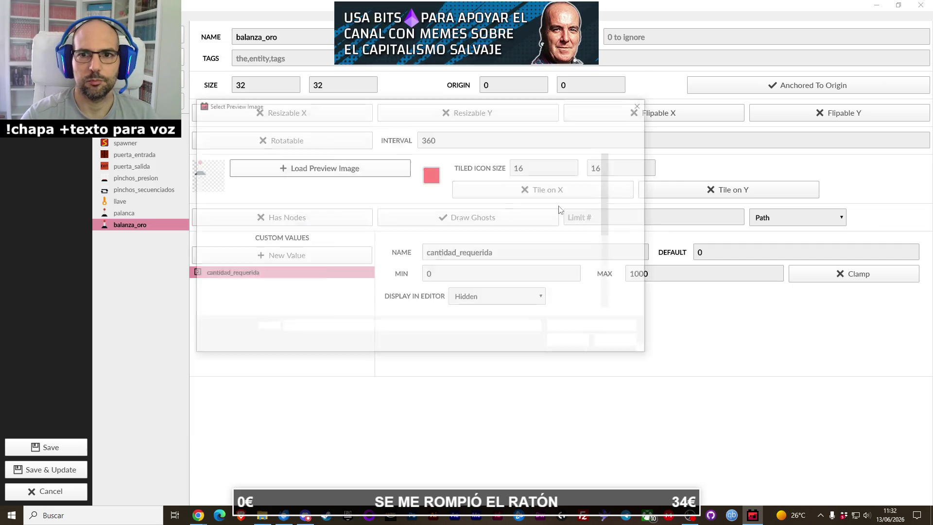
Step: Use balanza_oro.png as balanza_oro's preview and set palanca's tiled icon width to 32
double_click(368, 187)
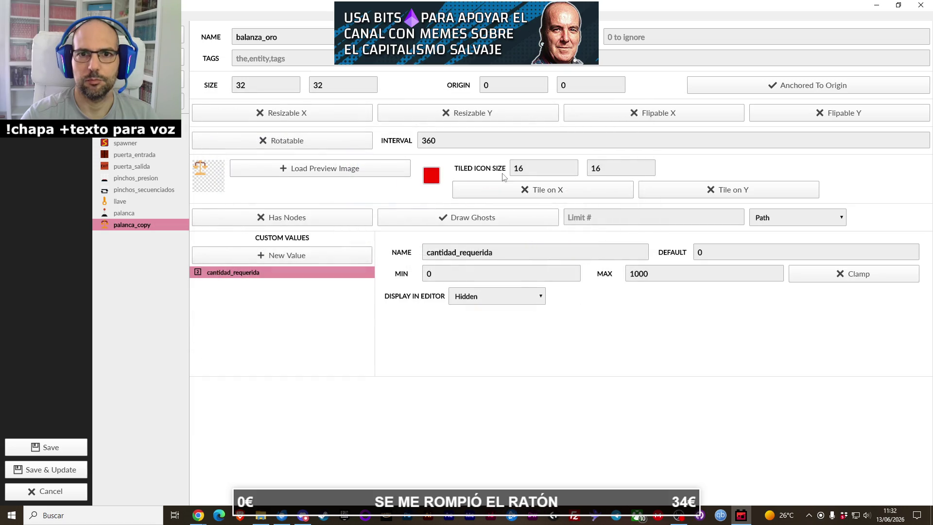
click(158, 202)
click(148, 213)
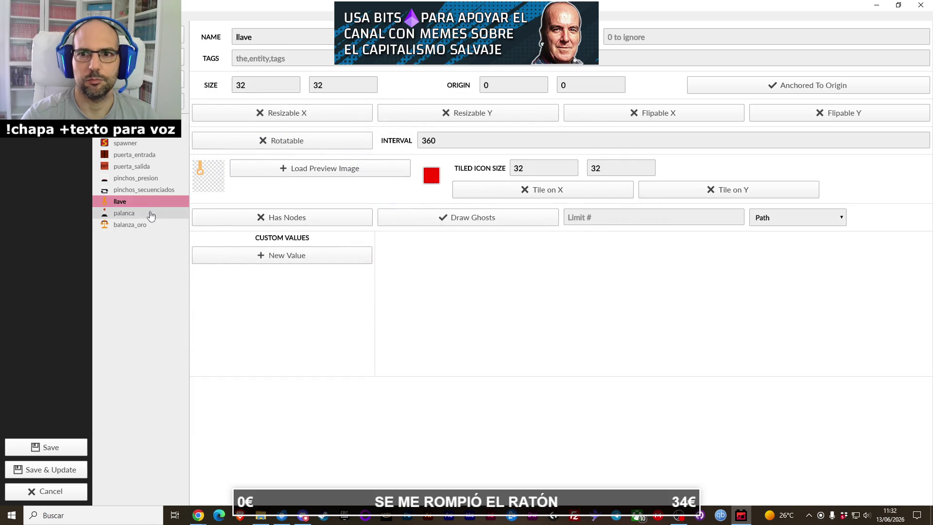
double_click(517, 168)
text(32)
key(Tab)
Step: Set balanza_oro's tiled icon size to 32 × 32 and bring up the entidades sprites folder
text(32)
click(145, 225)
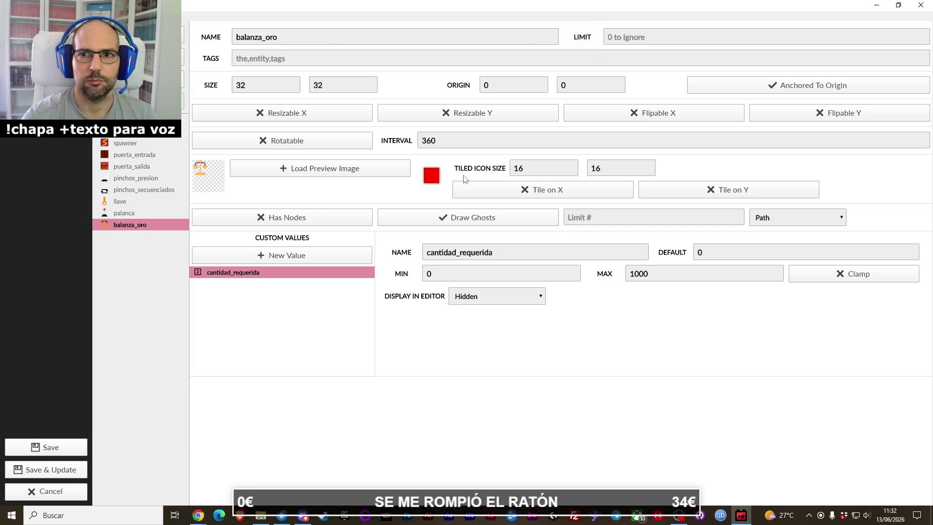
double_click(519, 168)
text(32)
key(Tab)
text(32)
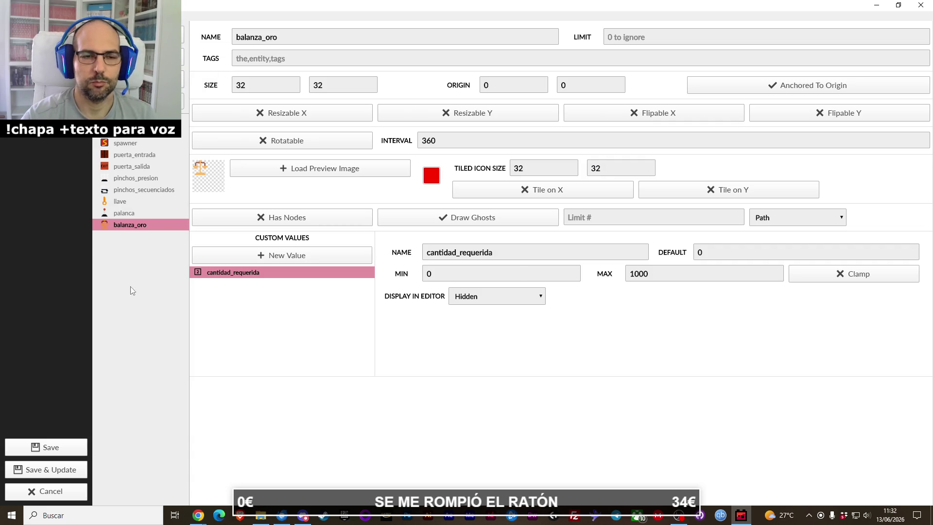
click(259, 516)
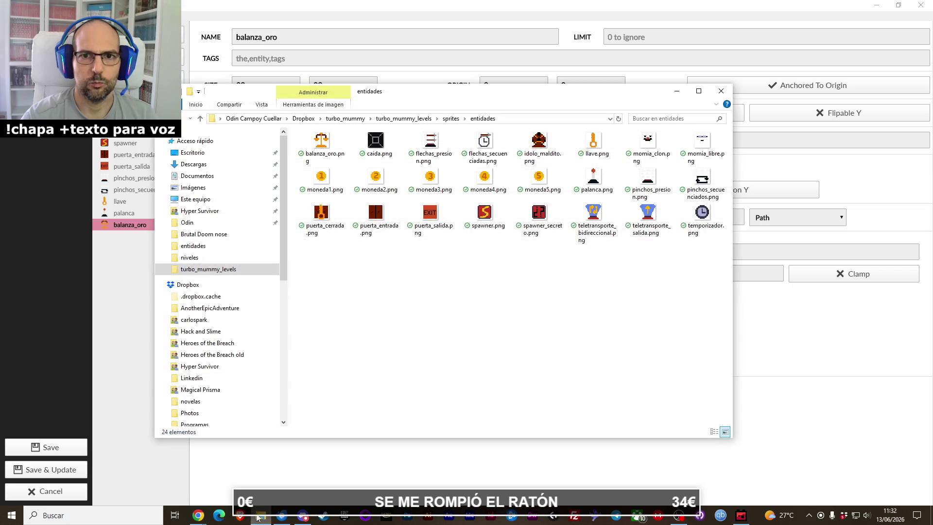
Step: Close the entidades sprites Explorer window and duplicate balanza_oro as balanza_oro_copy
click(258, 518)
click(258, 517)
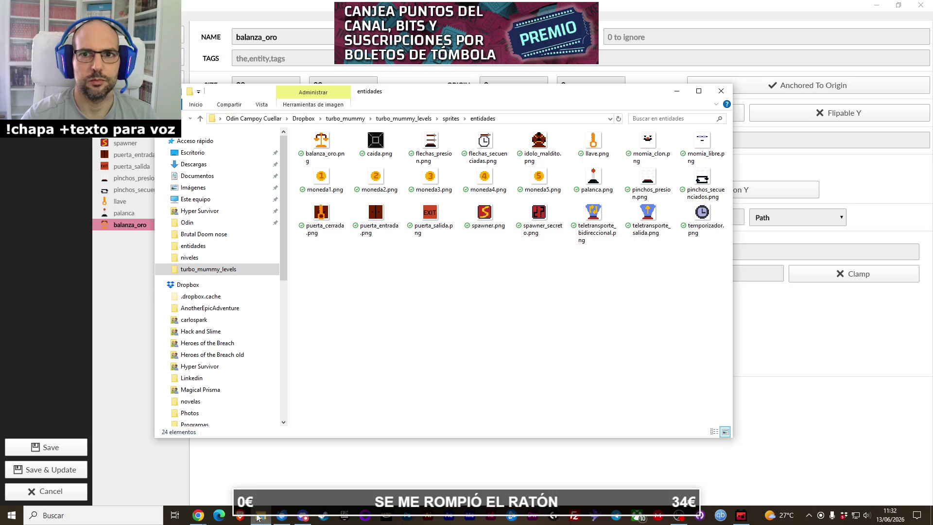
click(198, 516)
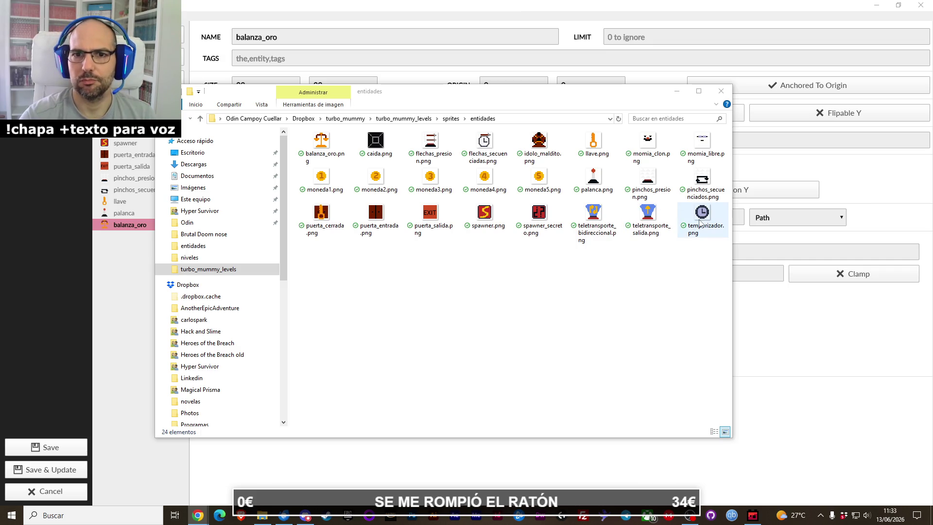
click(721, 91)
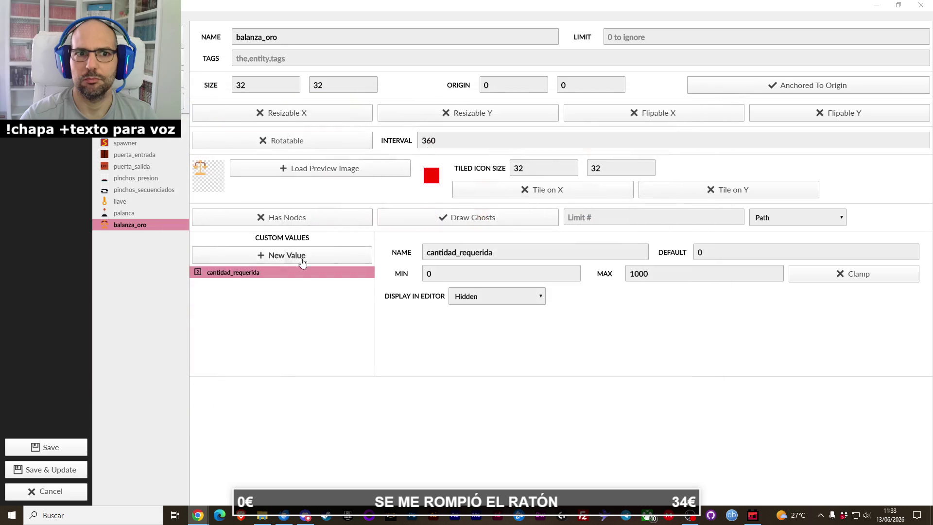
right_click(146, 226)
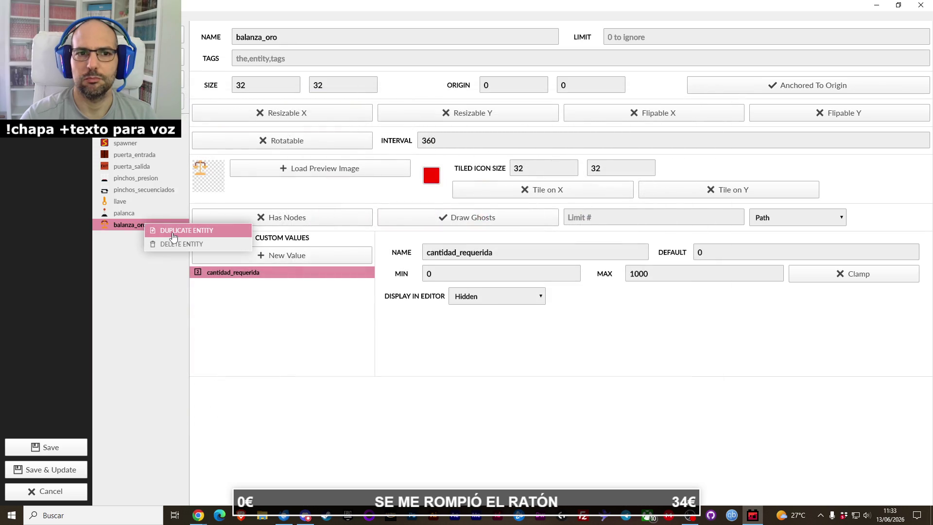
click(174, 237)
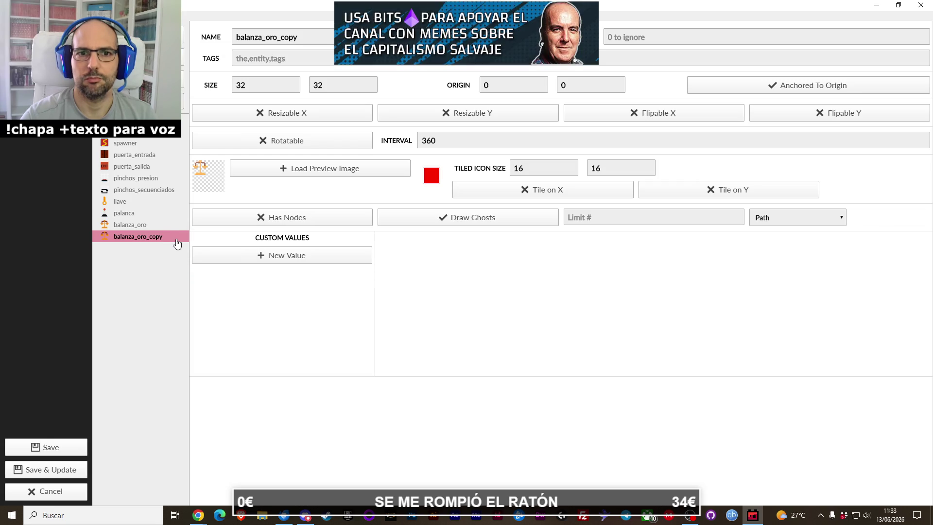
Step: Give the copy the temporizador.png clock sprite as preview and rename it temporizador
click(265, 176)
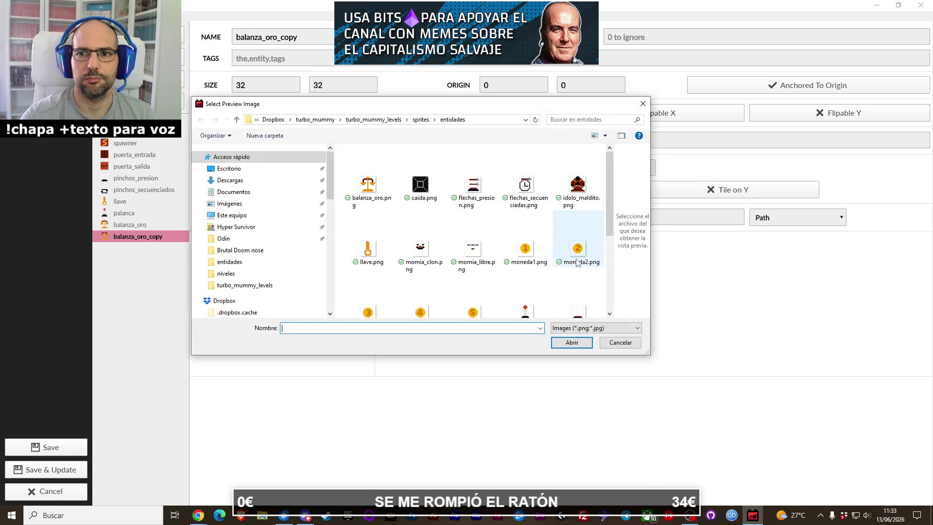
scroll(480, 196, down, 1)
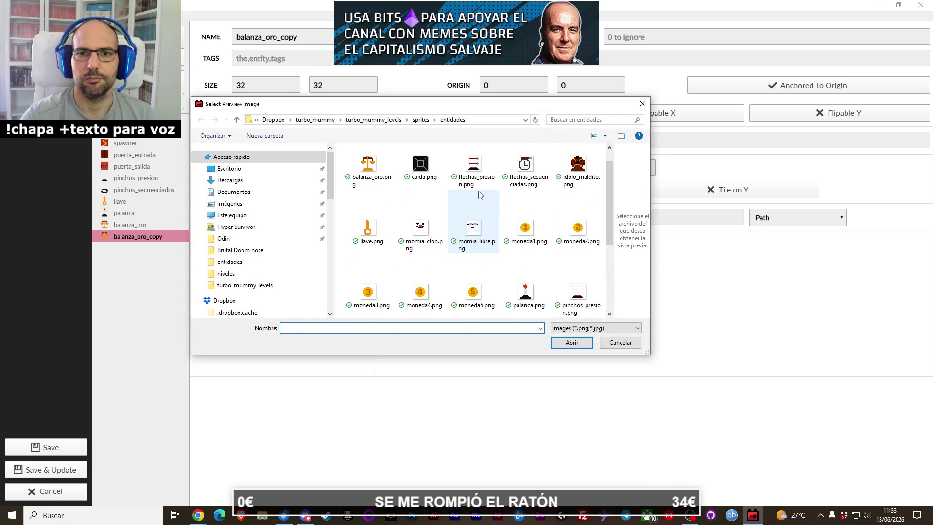
scroll(486, 204, down, 3)
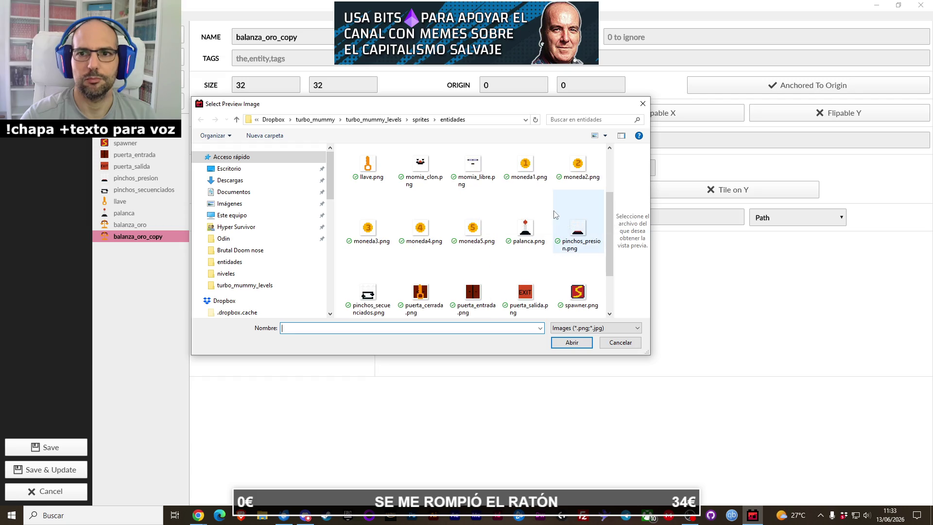
scroll(608, 250, down, 3)
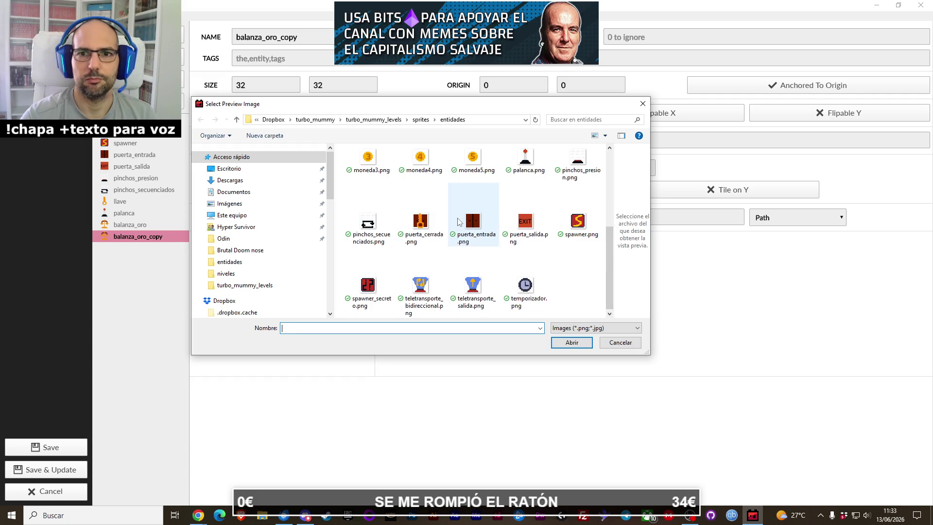
click(457, 218)
key(Left)
key(Down)
click(445, 230)
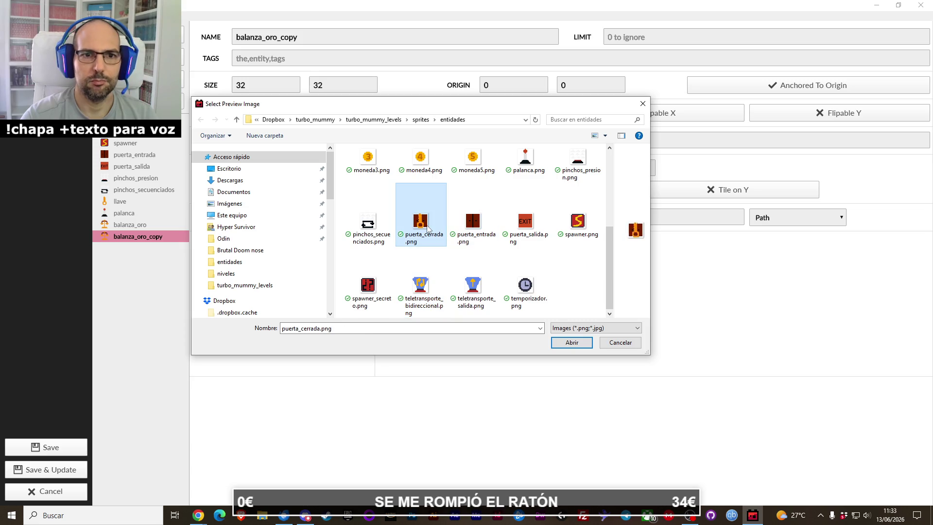
key(Down)
double_click(525, 285)
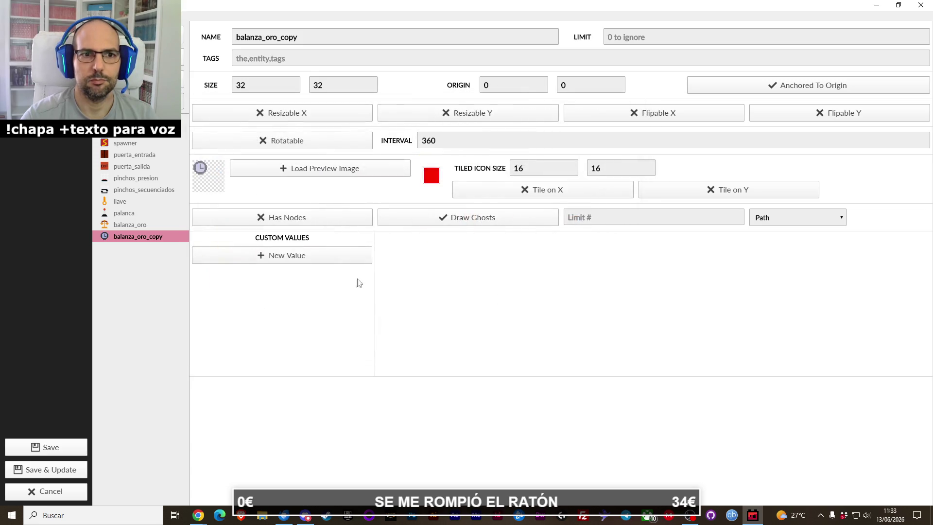
triple_click(283, 39)
text(temporizador)
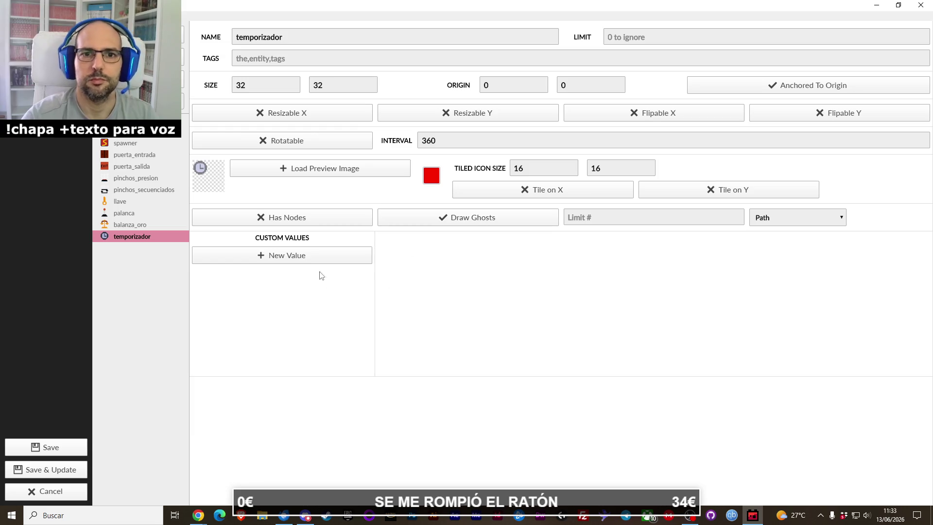
Step: Add an Integer custom value cronometro to temporizador with maximum 200
click(321, 261)
text(time)
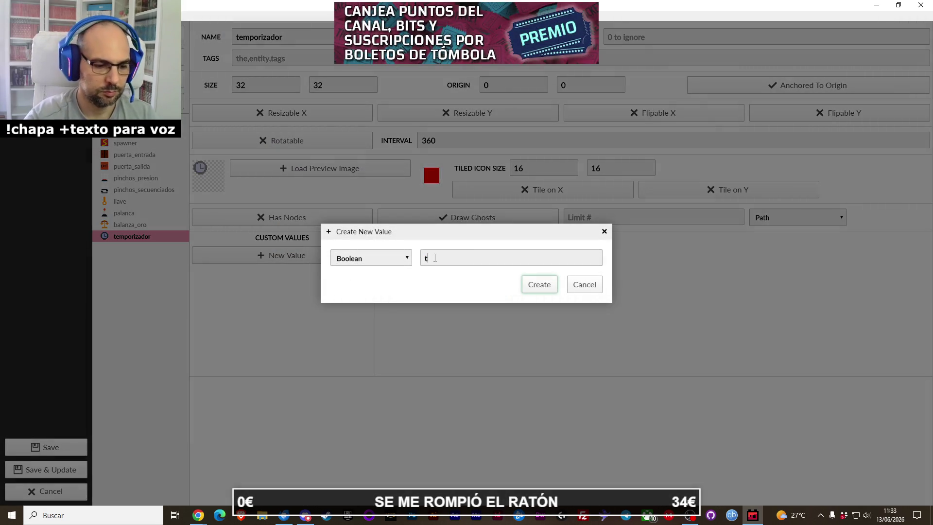
key(BackSpace)
key(BackSpace)
key(BackSpace)
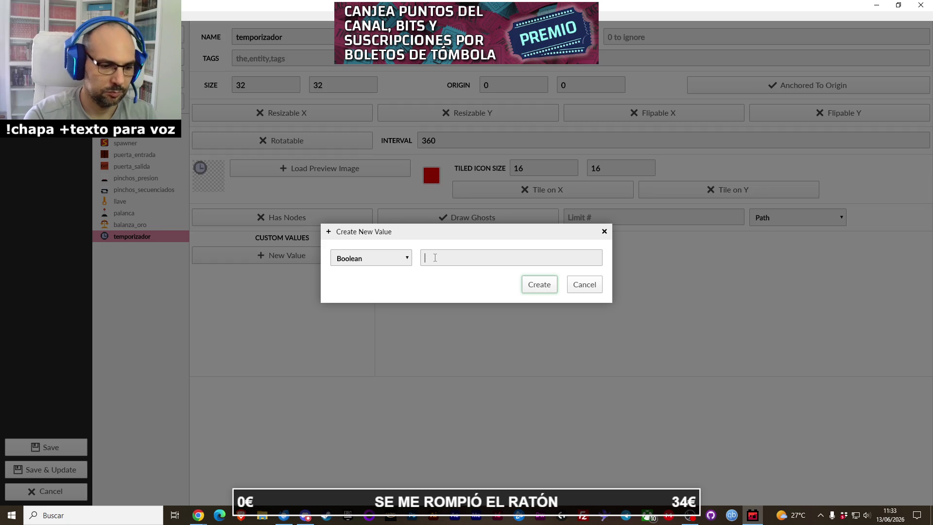
text(cronometr)
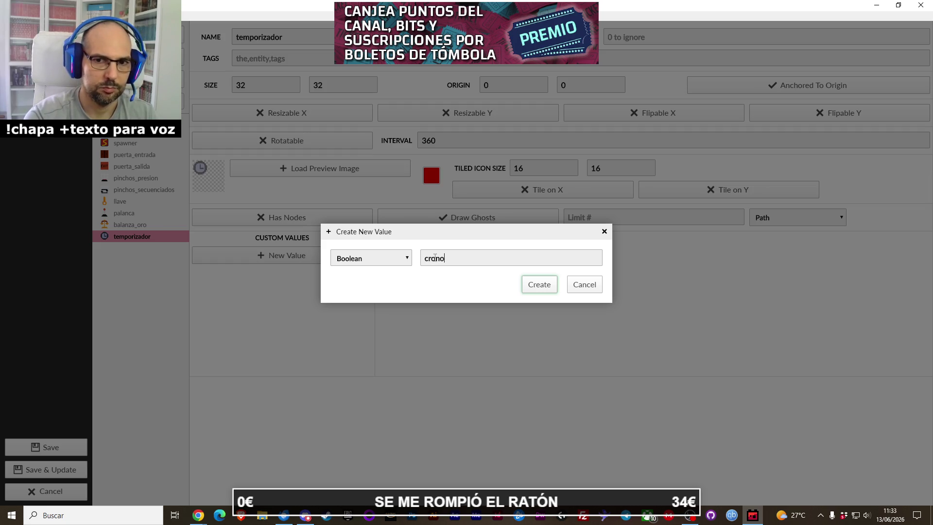
text(o)
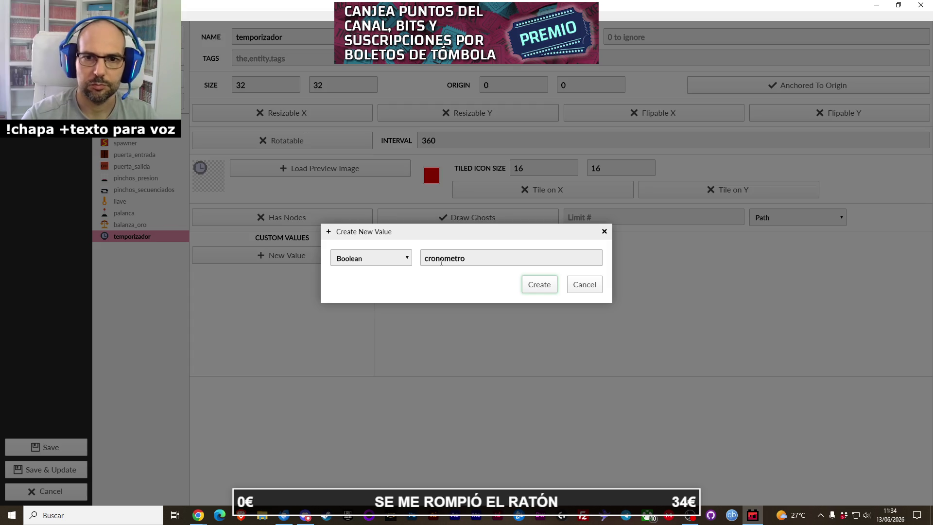
click(396, 258)
click(381, 314)
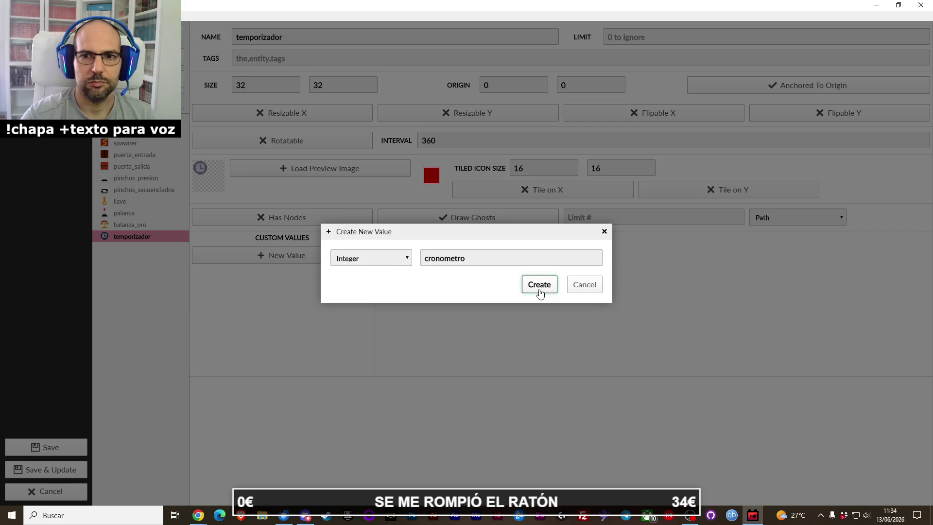
click(539, 287)
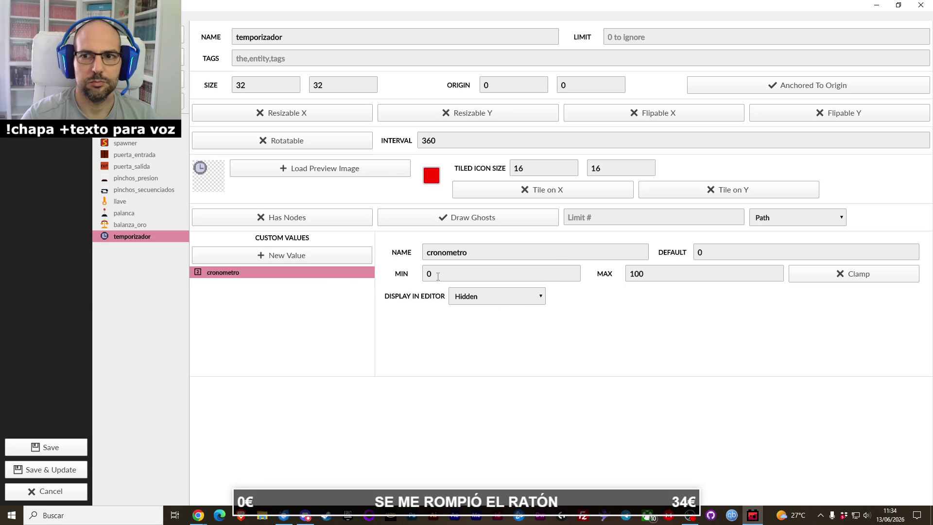
double_click(648, 272)
text(200)
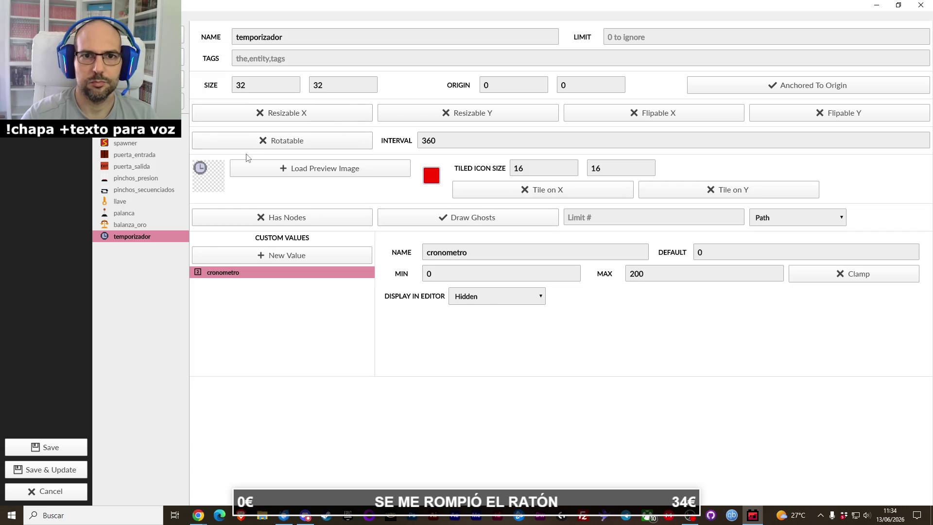
Step: Set temporizador's tiled icon size to 32 × 32
double_click(524, 165)
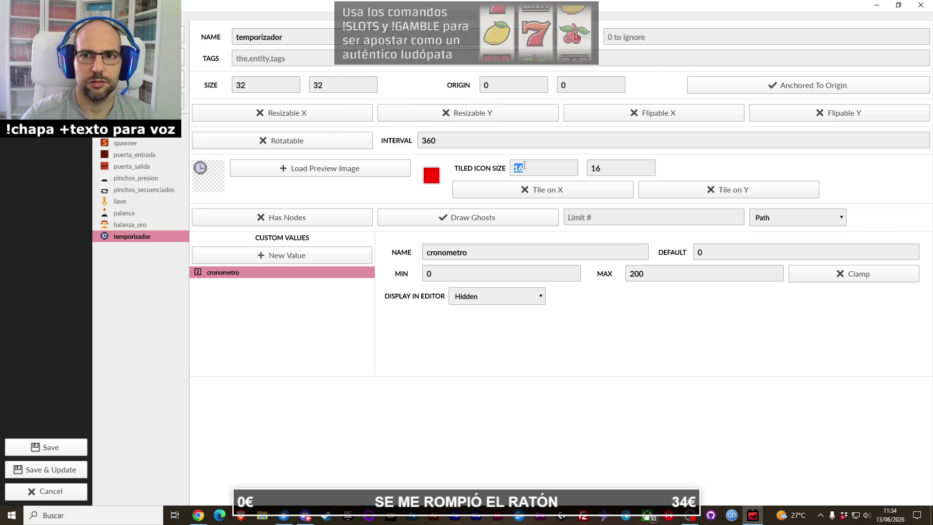
click(524, 166)
key(BackSpace)
key(BackSpace)
text(32)
key(Tab)
text(32)
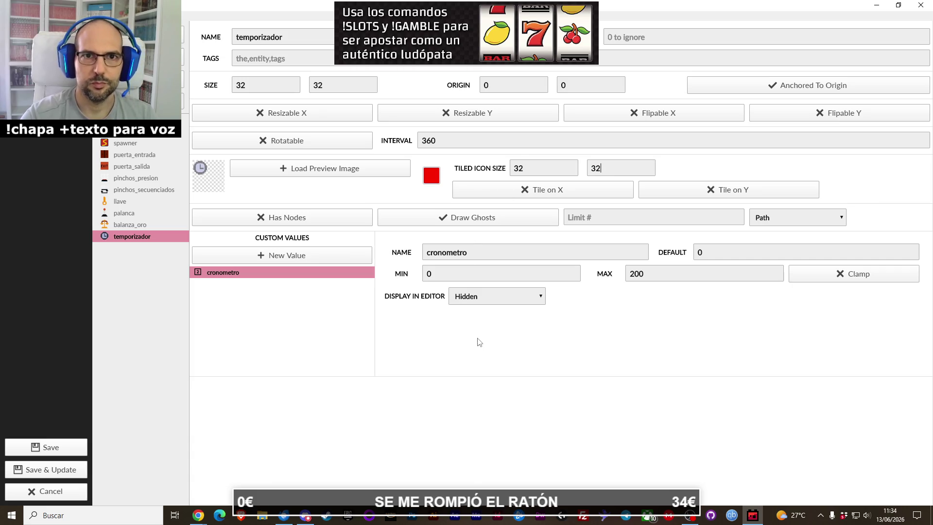
right_click(139, 239)
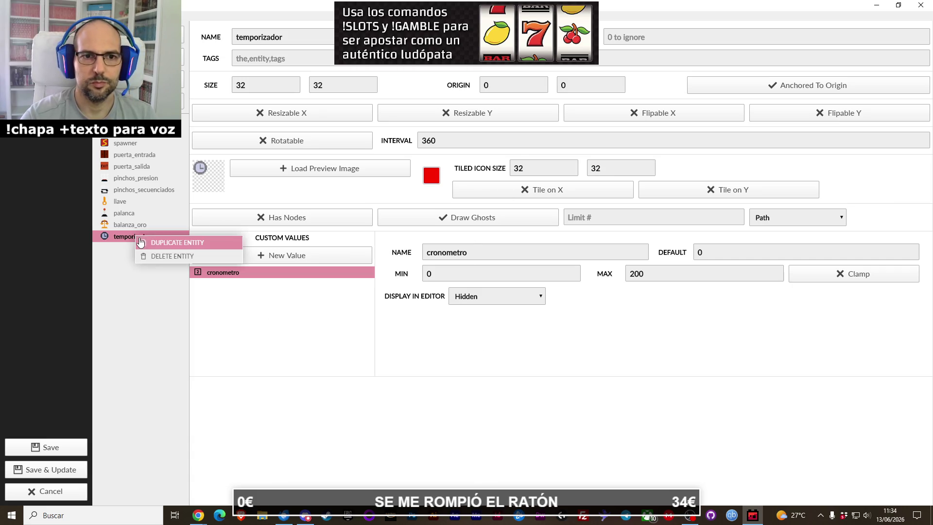
Step: Duplicate temporizador and browse to turbo_mummy_levels' sprites/entidades folder in Explorer
click(141, 242)
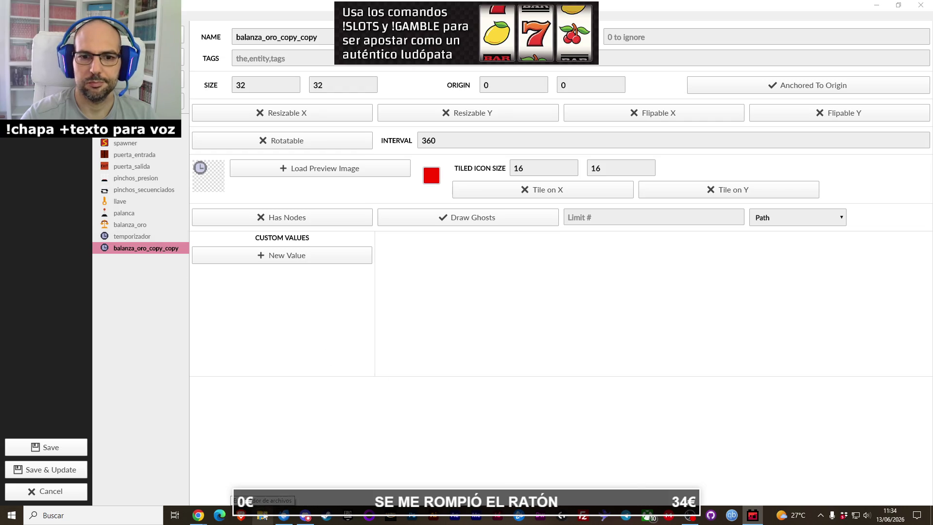
click(263, 515)
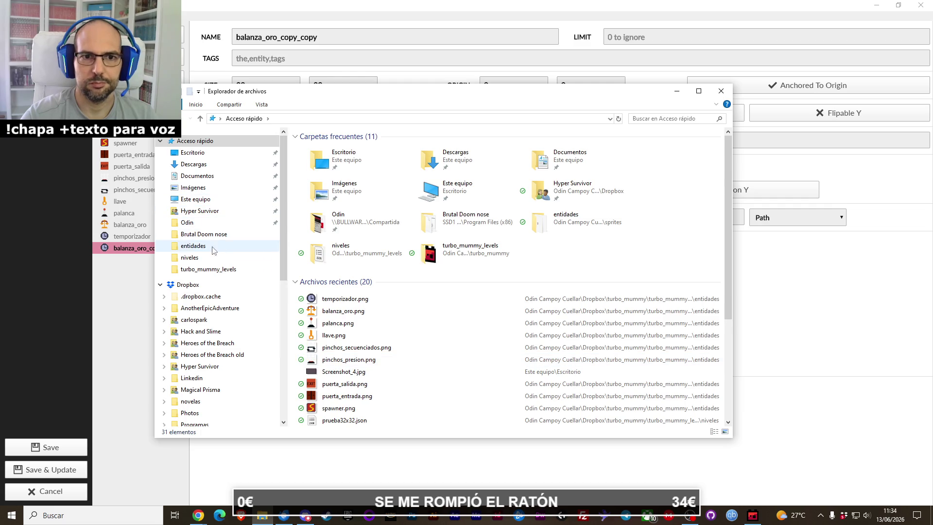
click(209, 268)
double_click(375, 162)
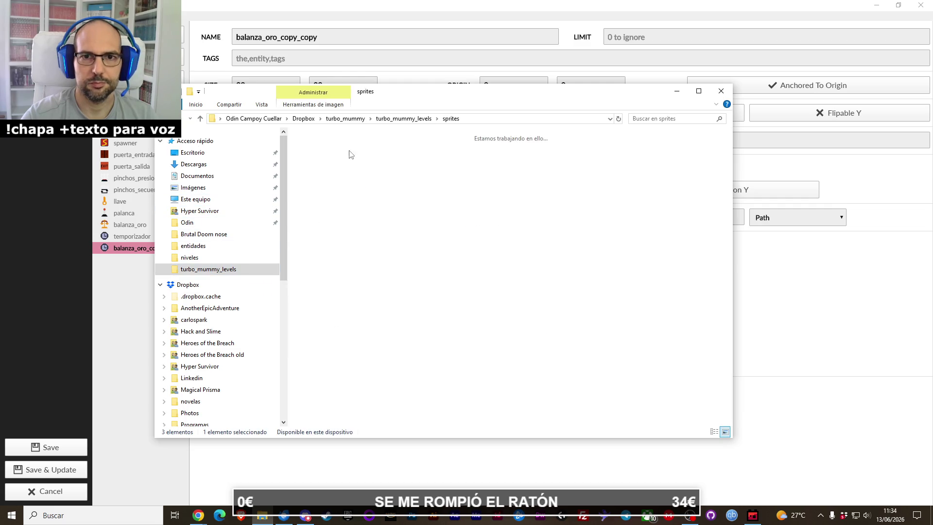
double_click(321, 142)
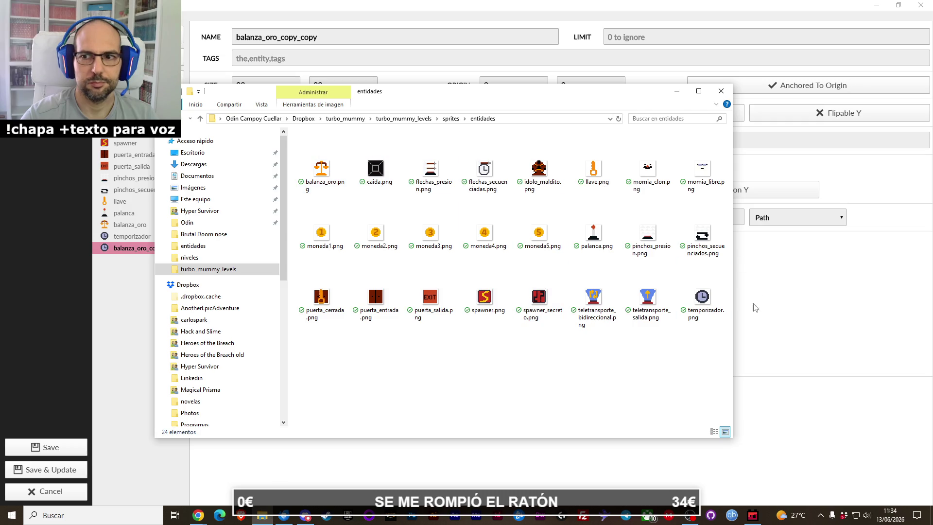
Step: Duplicate the llave entity and rename the copy caida
click(130, 275)
click(120, 206)
right_click(120, 205)
click(132, 213)
double_click(273, 38)
text(caida)
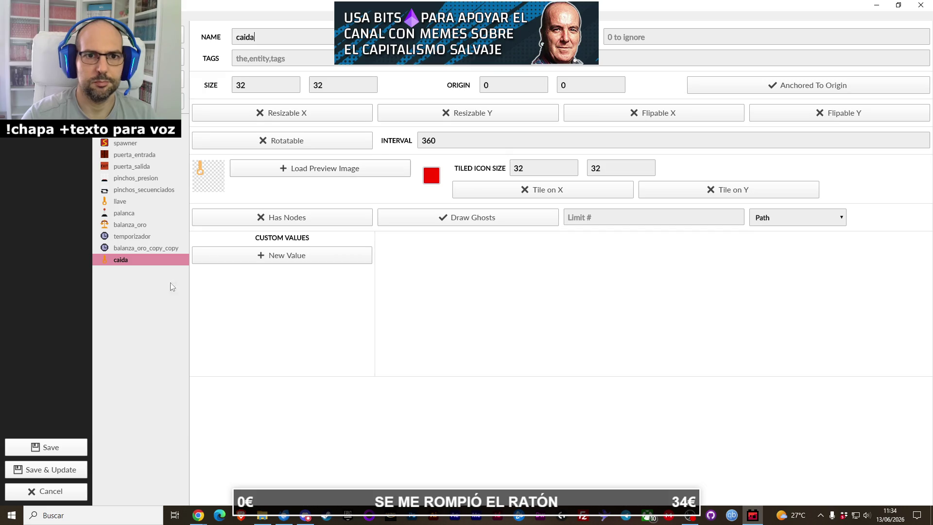
Step: Load caida.png as caida's preview image and close the sprites folder window
click(251, 172)
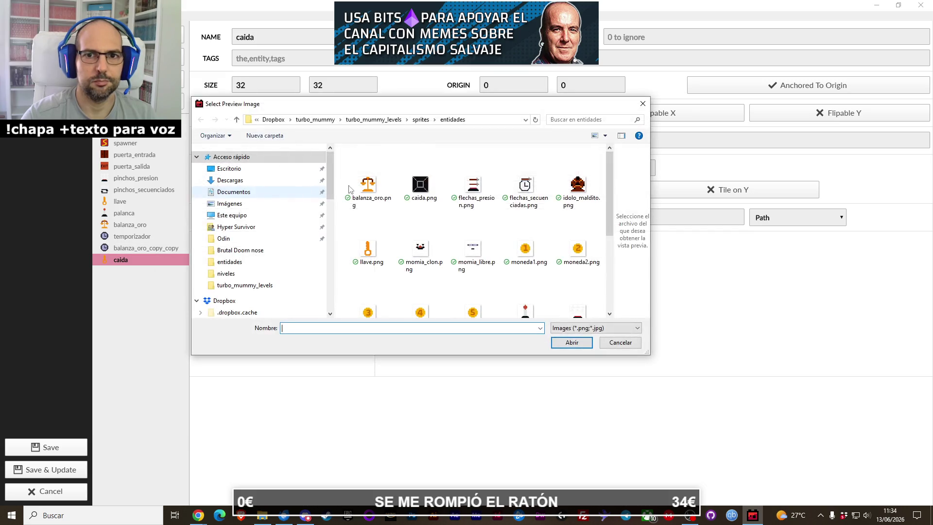
double_click(421, 185)
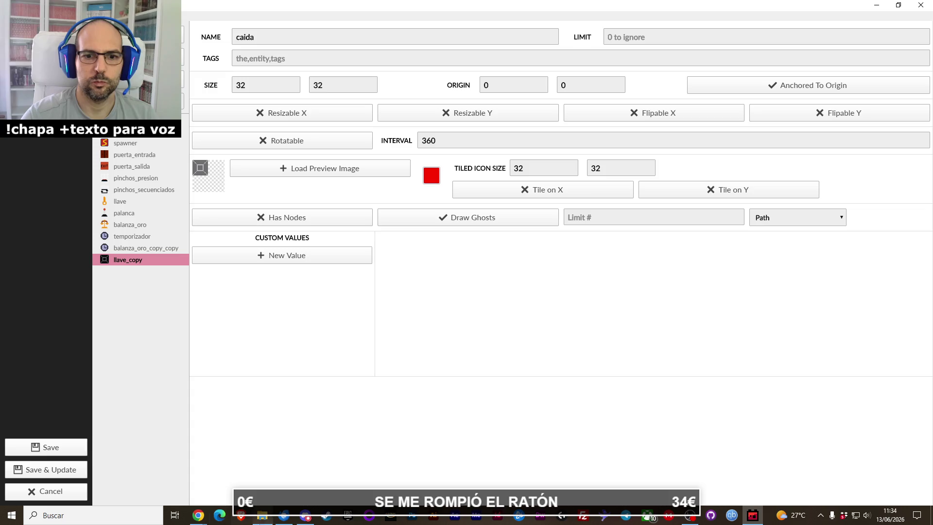
click(263, 517)
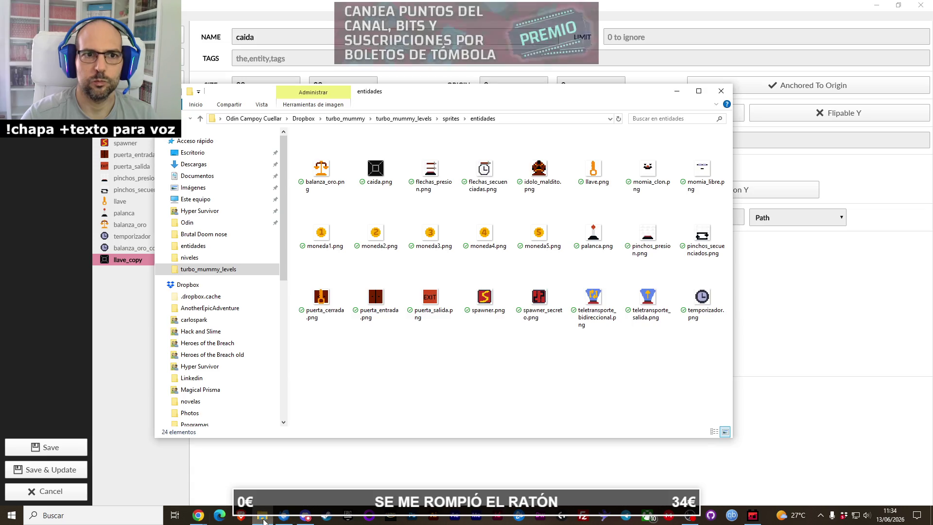
click(721, 91)
Step: Duplicate llave_copy and rename the new entity flechas_presion
right_click(127, 261)
click(139, 265)
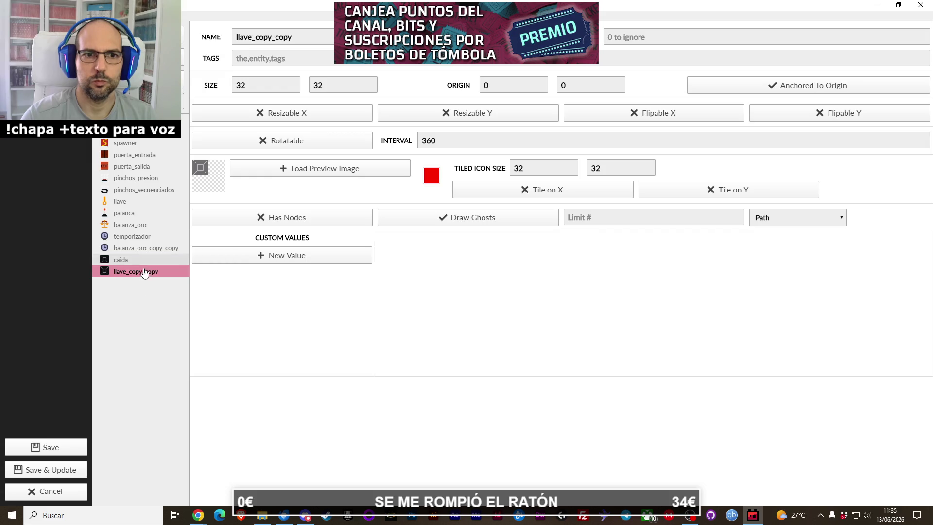
double_click(272, 38)
text(flechas_)
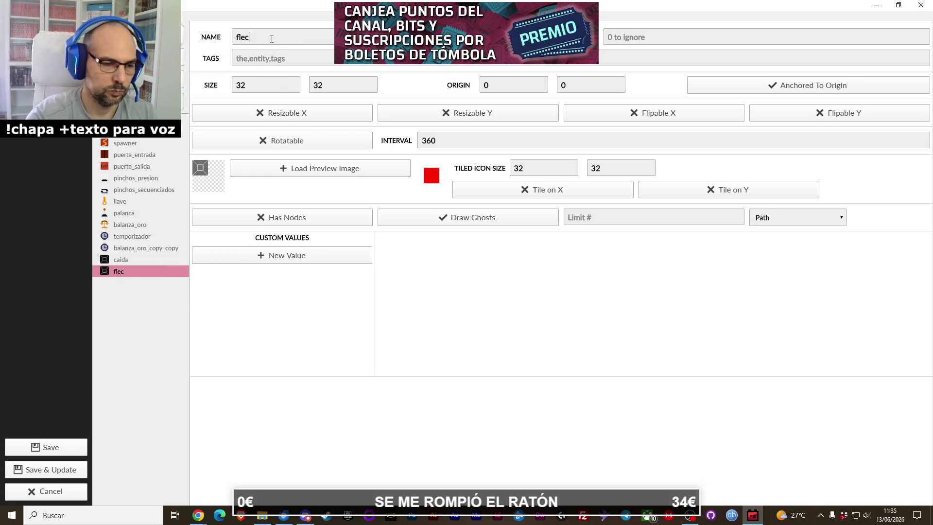
text(presion)
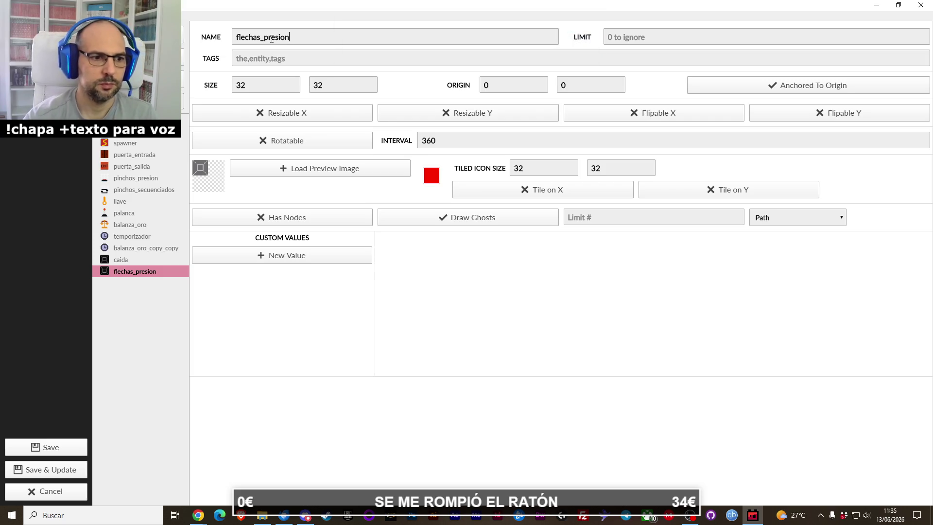
key(alt+Tab)
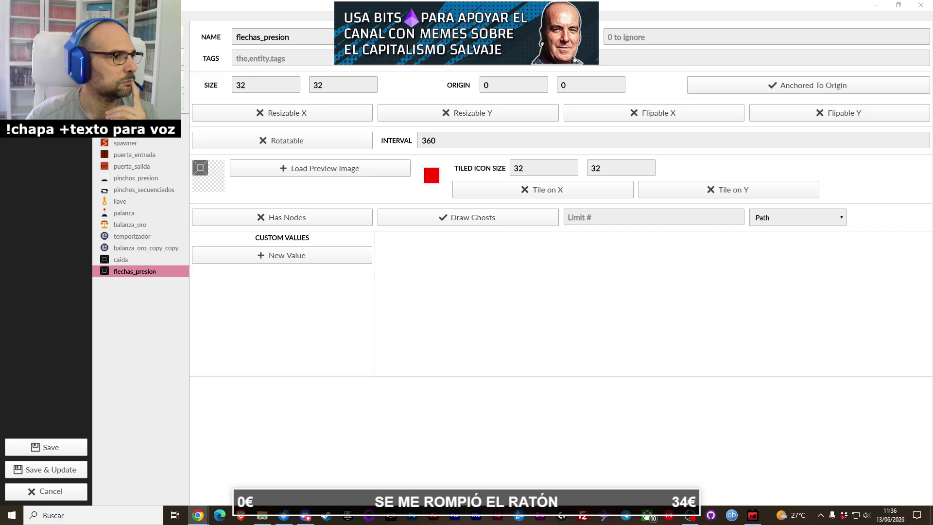
click(198, 515)
double_click(193, 94)
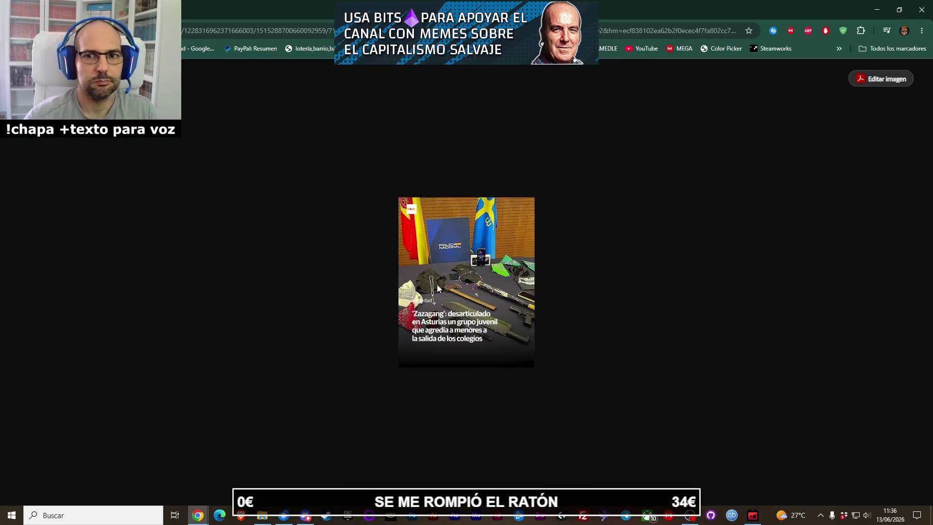
scroll(491, 305, up, 7)
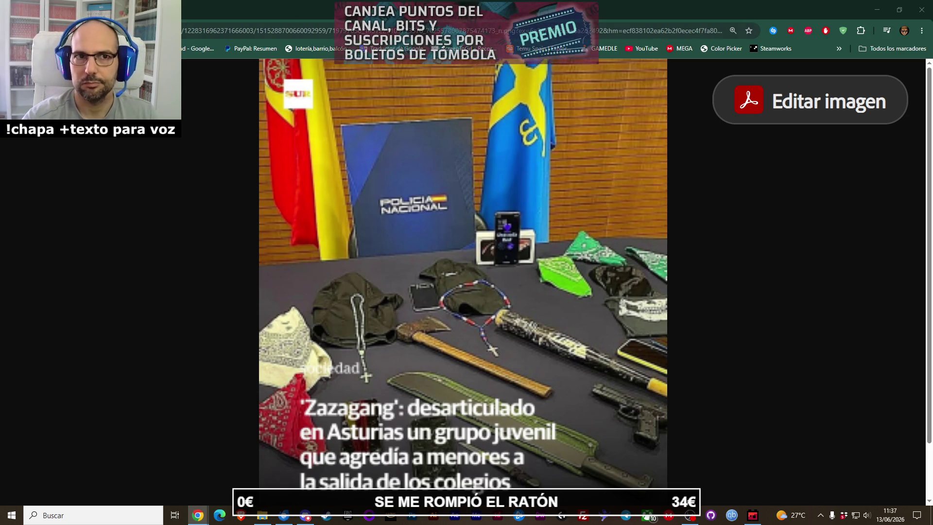
click(922, 16)
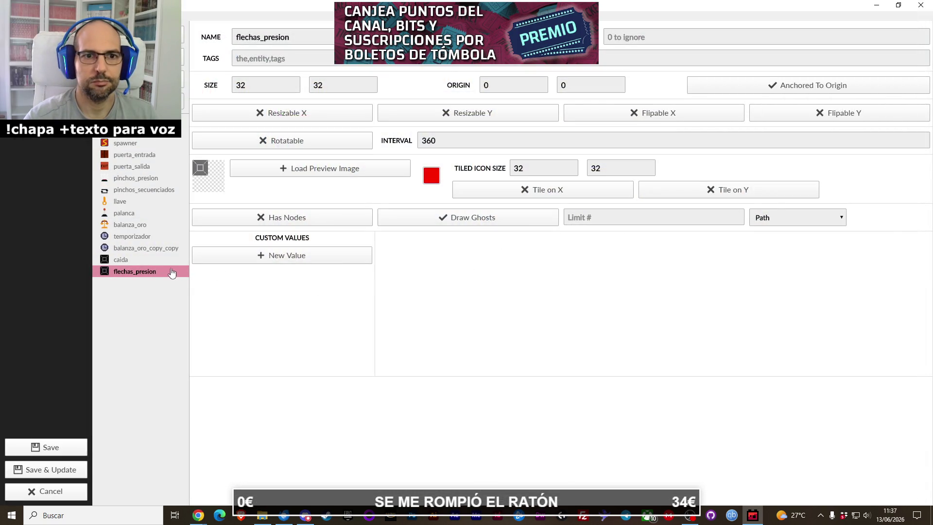
Step: Load flechas_presion.png from the entidades folder as flechas_presion's preview image
key(Up)
click(149, 272)
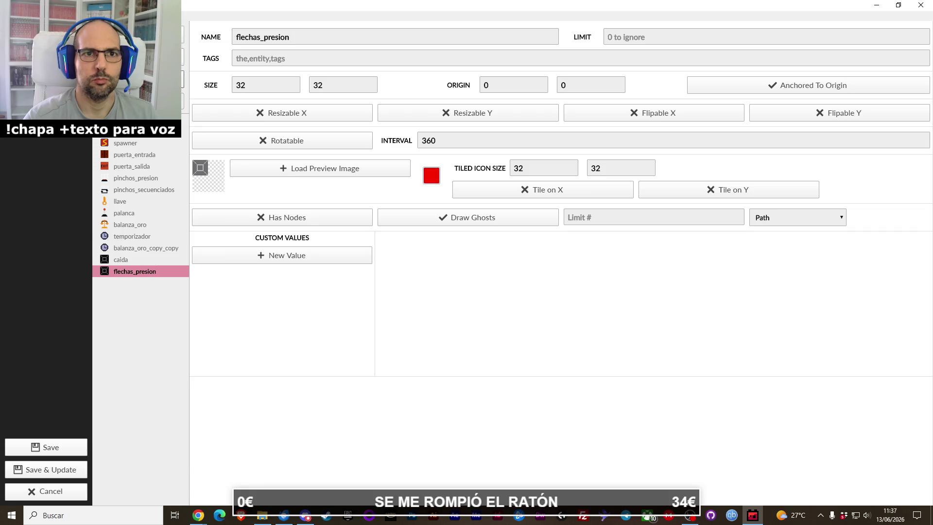
click(248, 169)
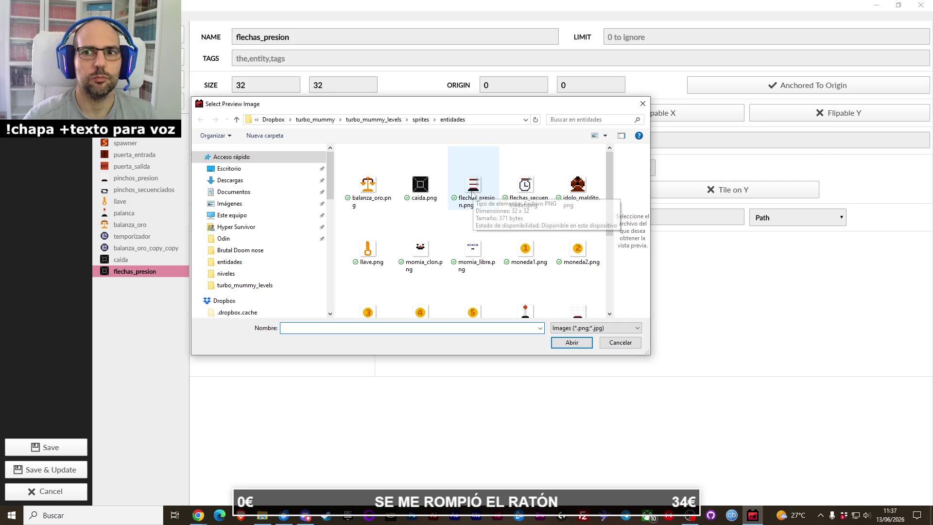
click(470, 195)
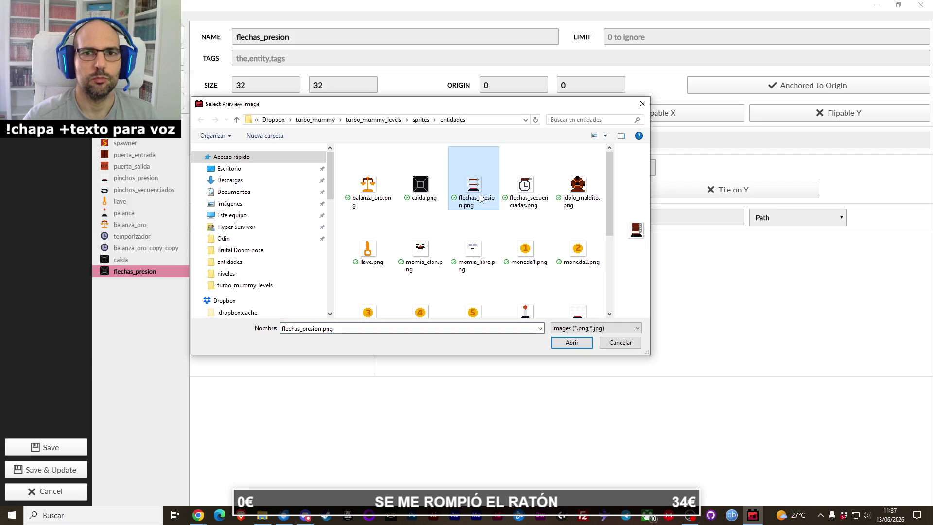
double_click(477, 198)
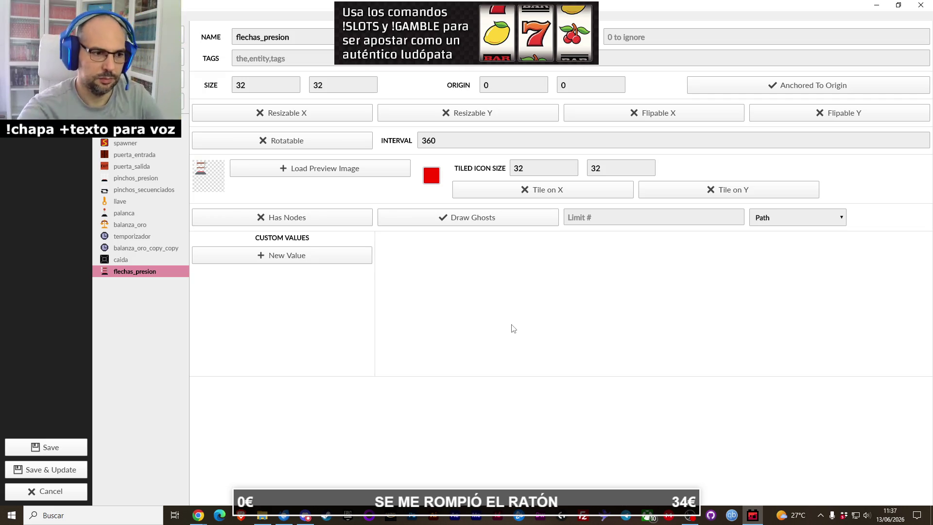
key(alt+Tab)
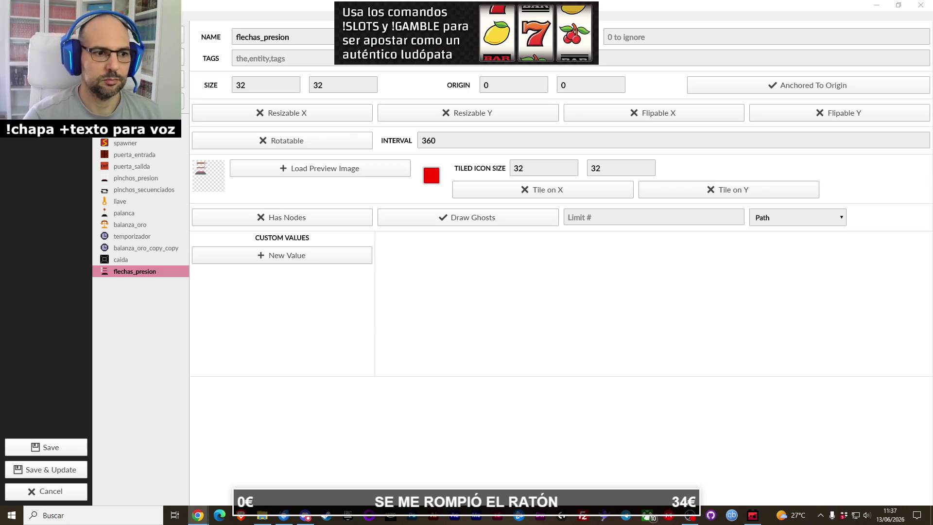
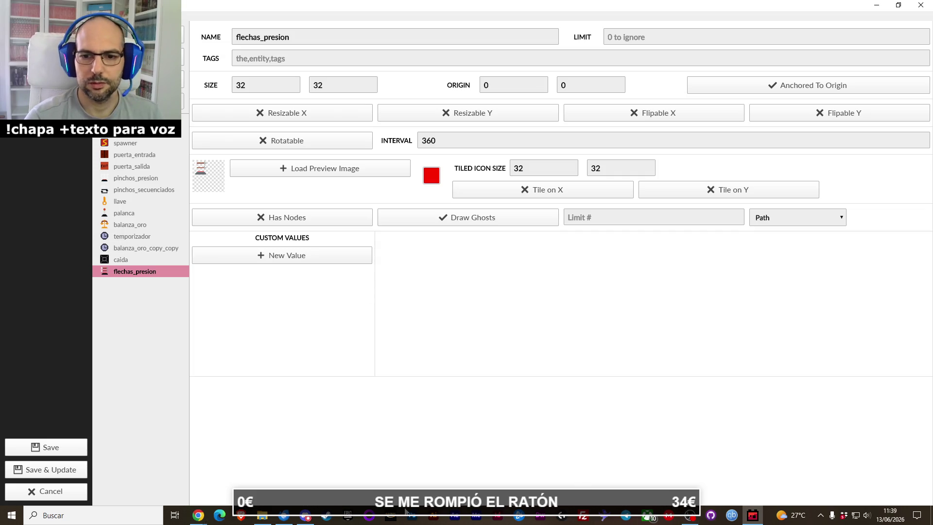
Step: Bring up the entidades sprites folder in File Explorer over Ogmo Editor
click(262, 515)
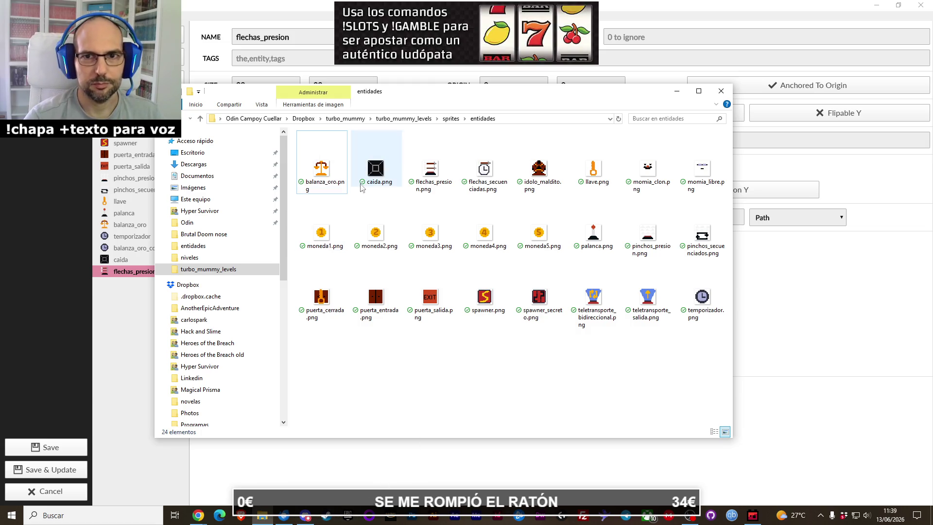
Step: Go up to the sprites folder and open tileset_entidades.psd in Photoshop
click(452, 118)
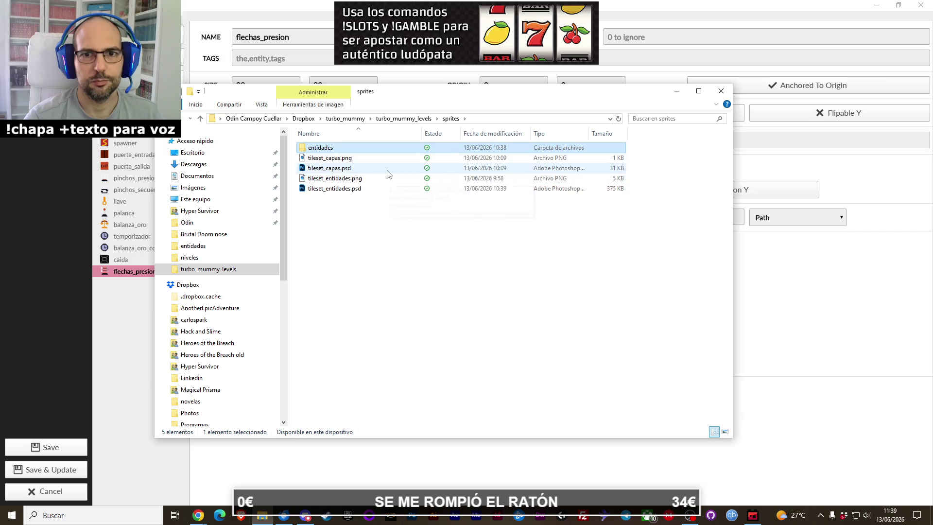
double_click(379, 189)
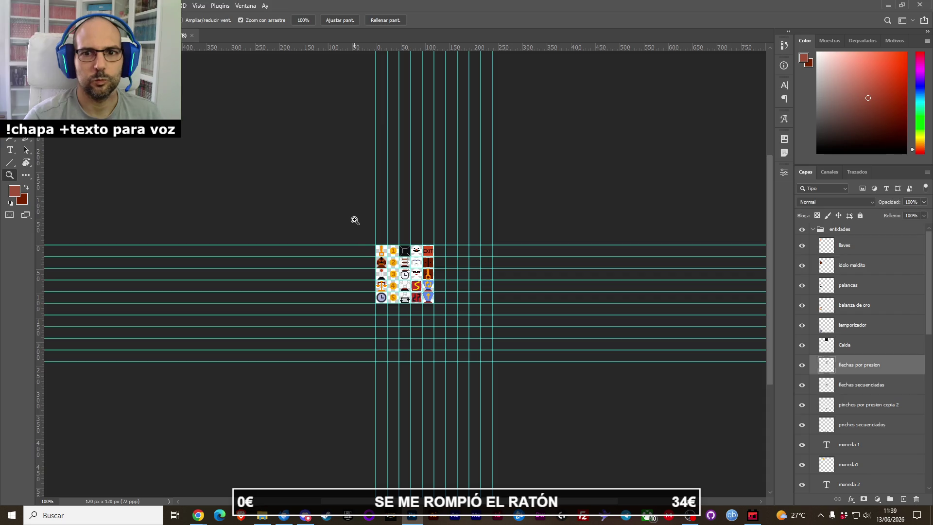
Step: Zoom in on the 120×120 entity sprite sheet, then minimize Photoshop and return to Ogmo Editor
click(389, 280)
click(390, 280)
click(415, 280)
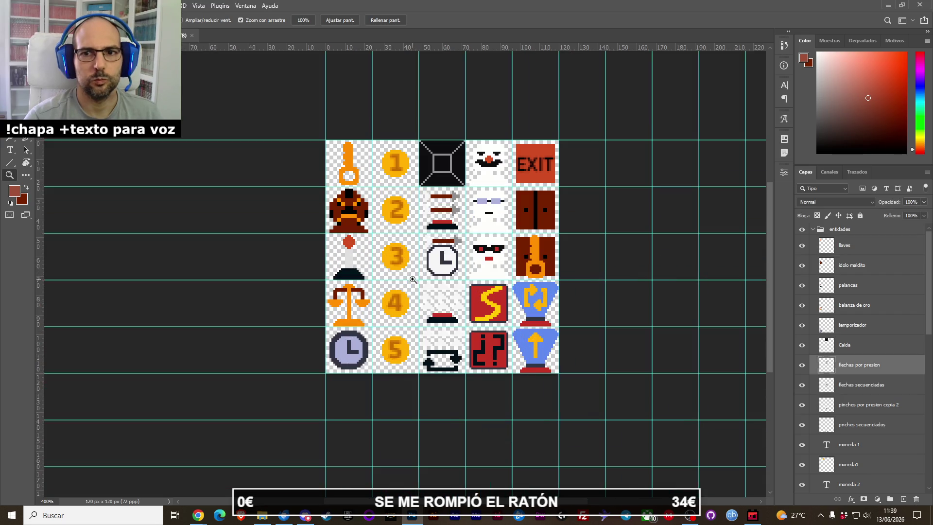
click(423, 271)
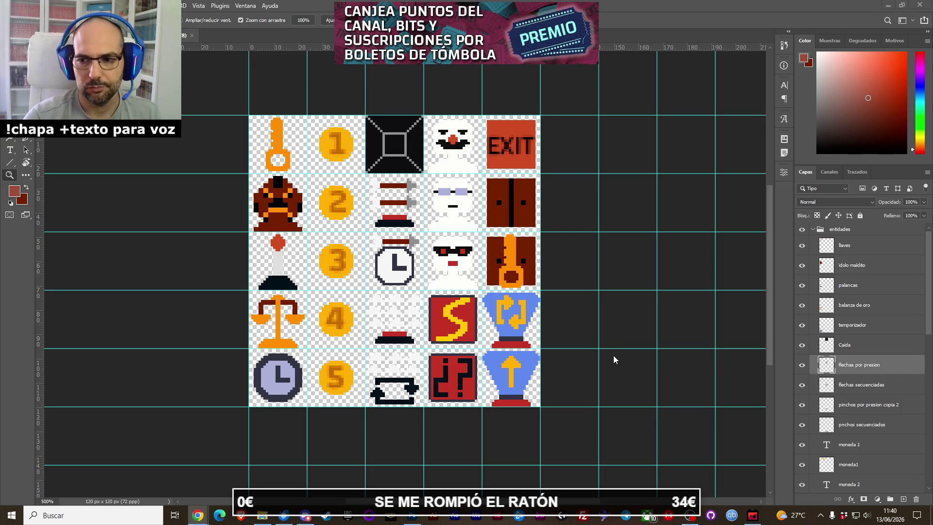
click(417, 519)
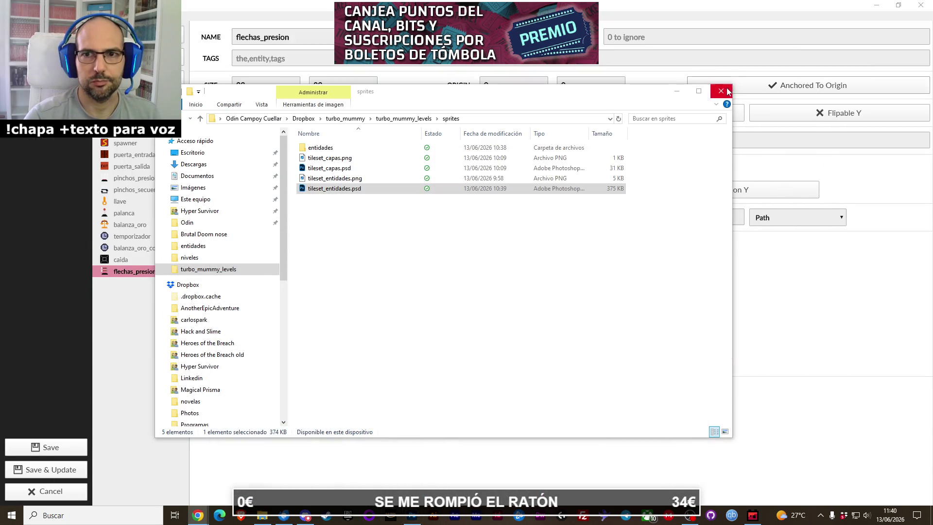
click(637, 34)
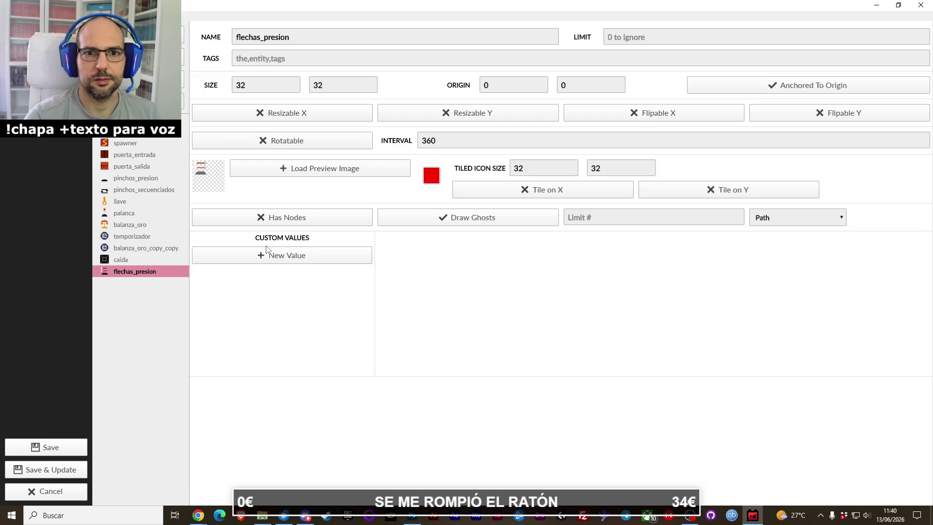
Step: Duplicate the flechas_presion entity and rename the copy flechas_presion_placa
right_click(169, 273)
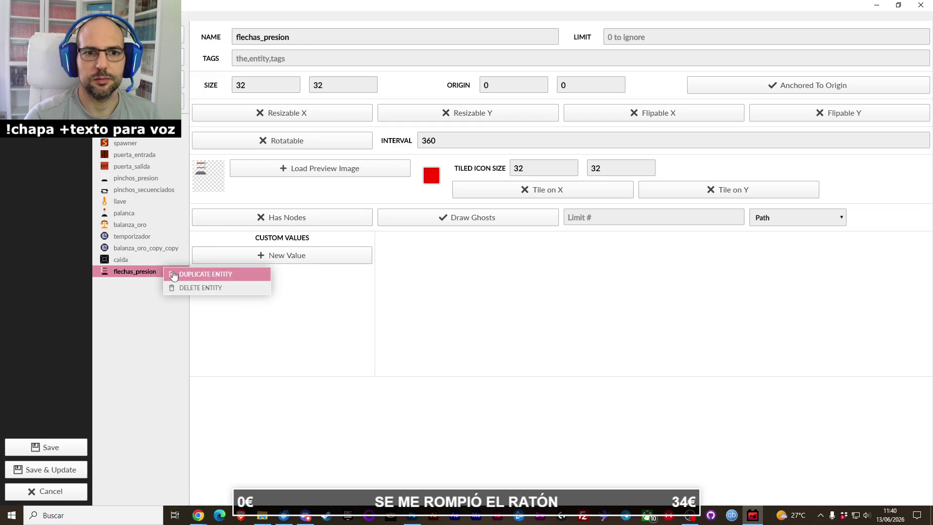
click(175, 276)
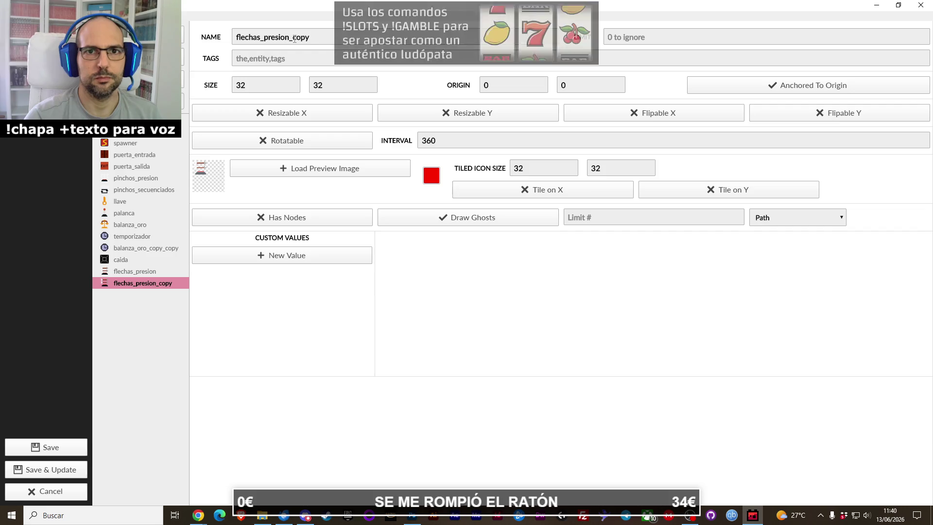
click(310, 38)
key(BackSpace)
key(BackSpace)
key(BackSpace)
text(placa)
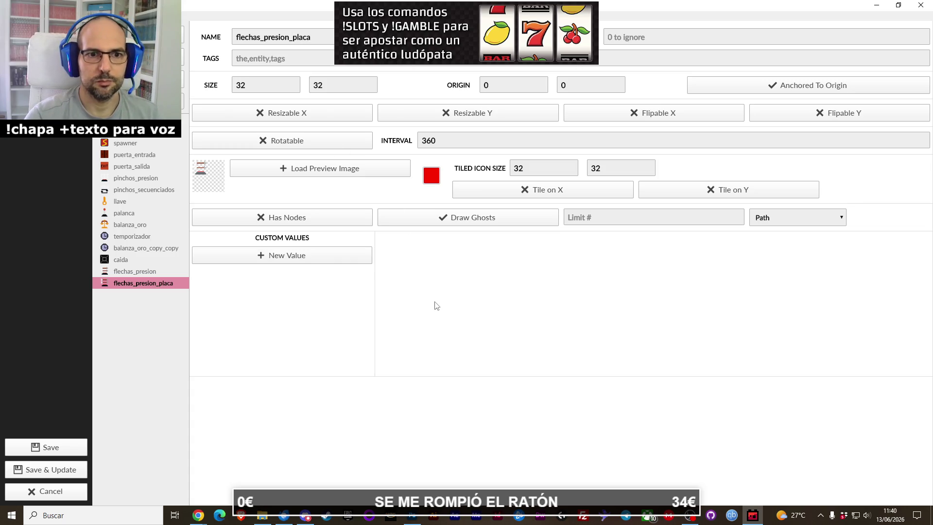
Step: Rename the original entity to flechas_presion_spawn
click(161, 272)
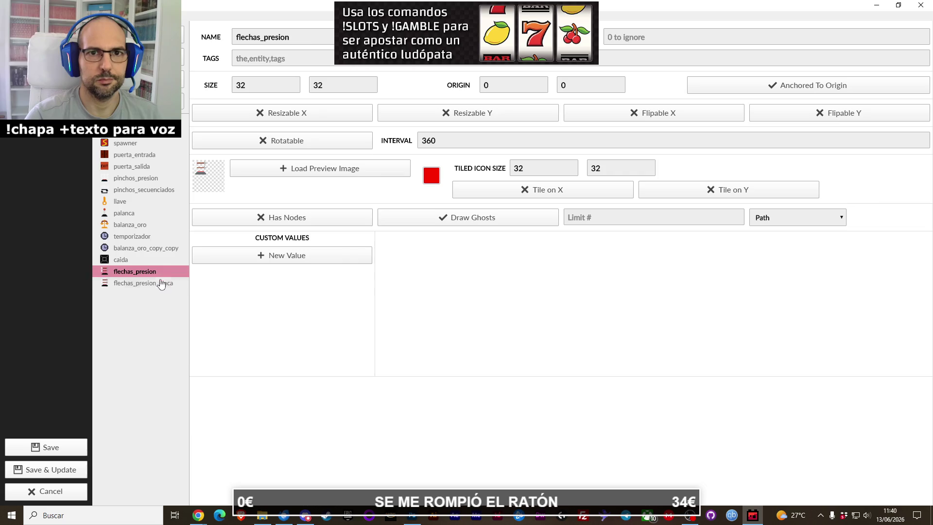
click(158, 286)
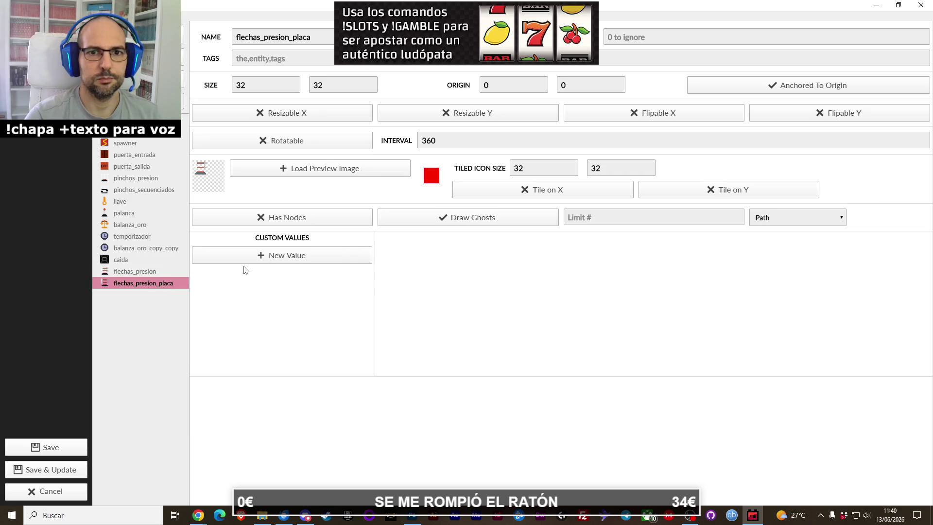
click(181, 273)
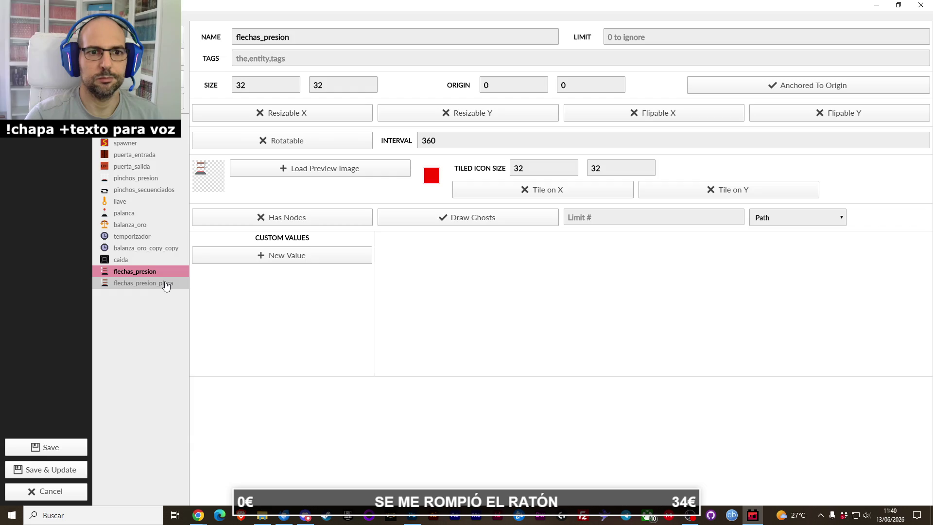
text(_sp)
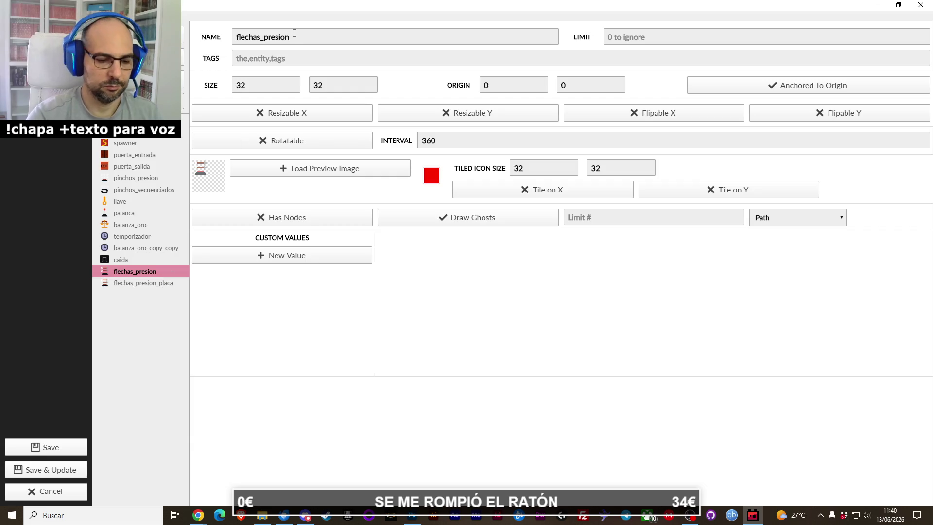
text(aw)
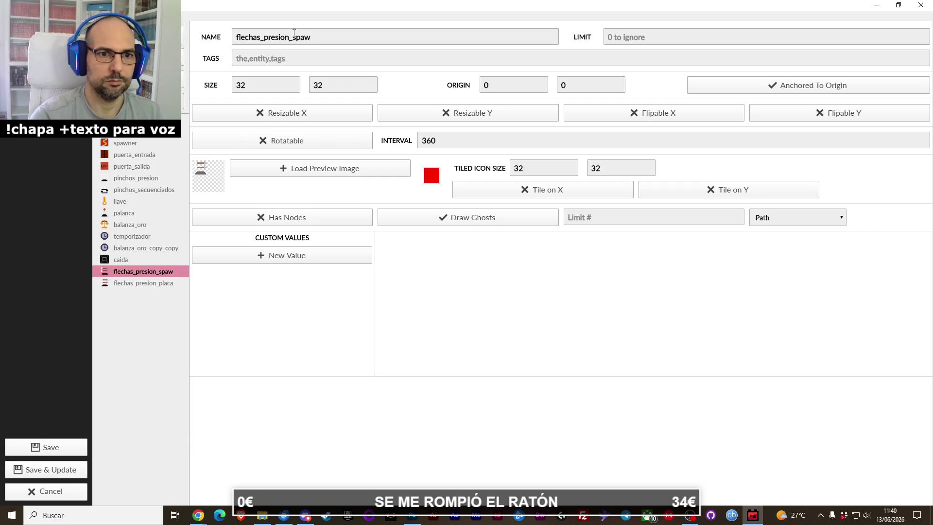
text(n)
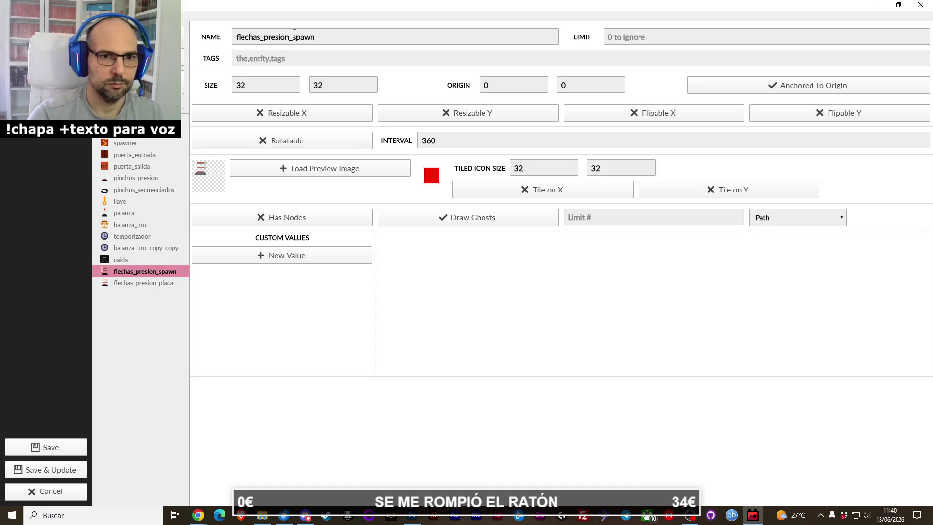
click(165, 283)
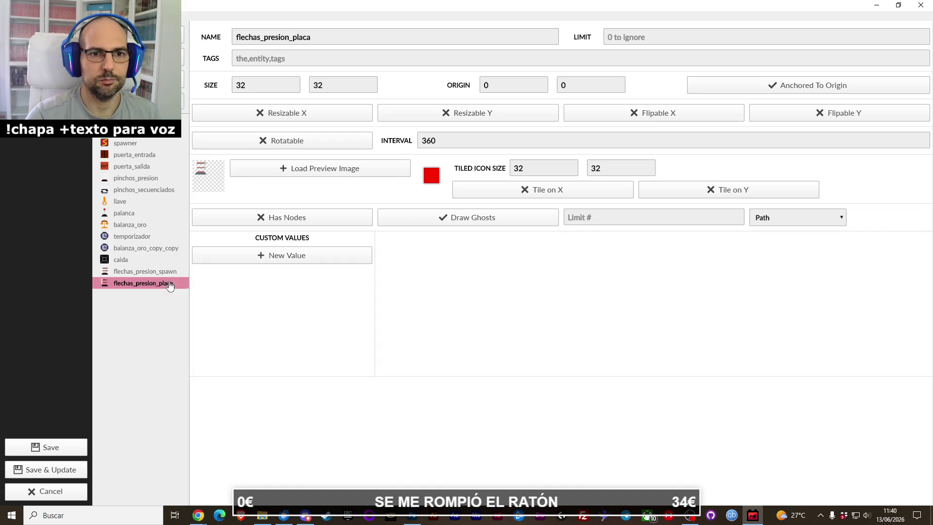
click(228, 262)
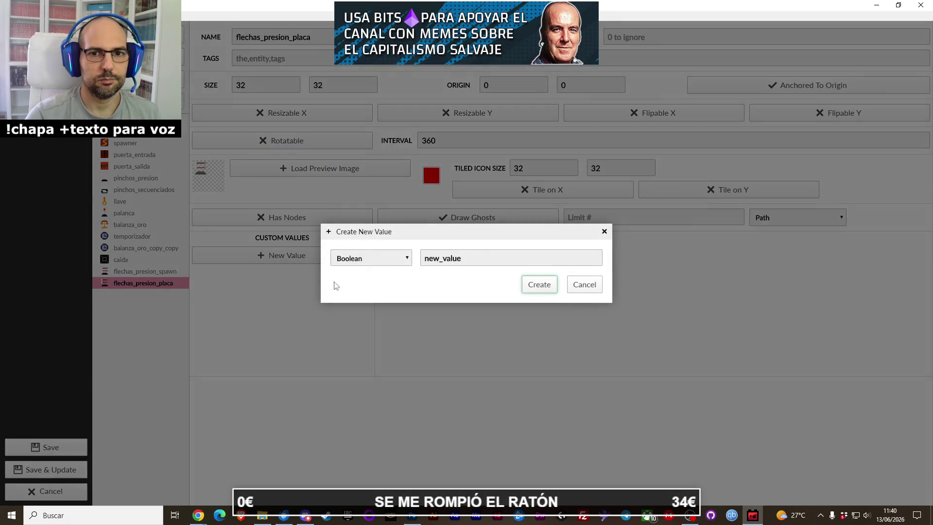
Step: Add an Integer custom value 'relacionada' (range 0–100, default 0) to flechas_presion_placa
click(369, 259)
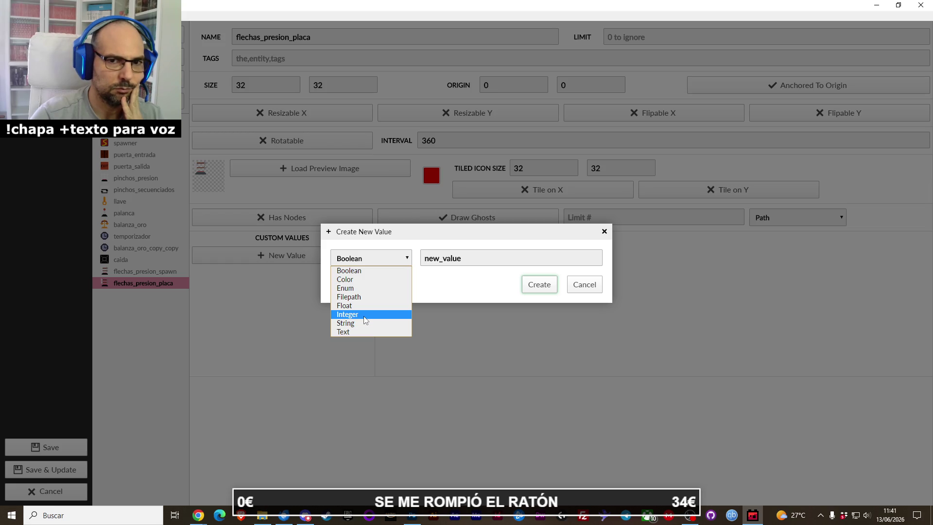
click(365, 320)
double_click(471, 263)
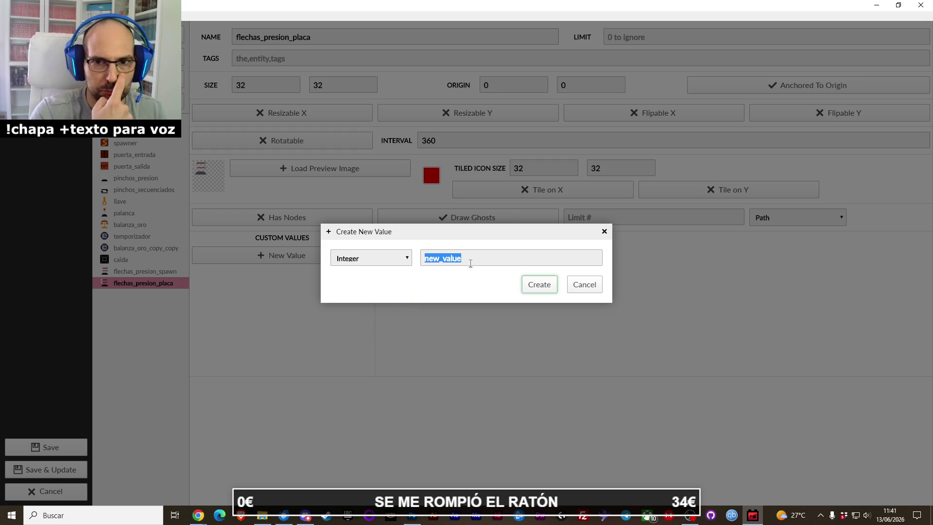
text(relacion)
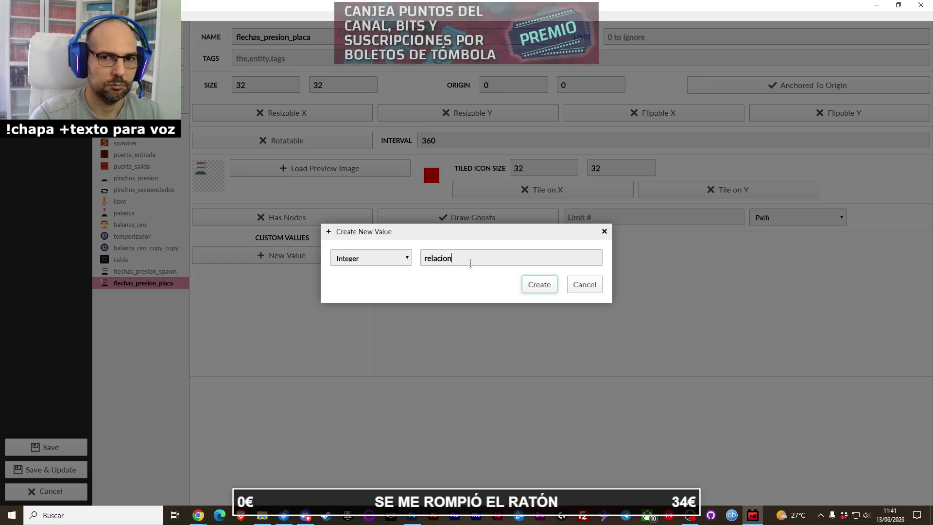
text(ad)
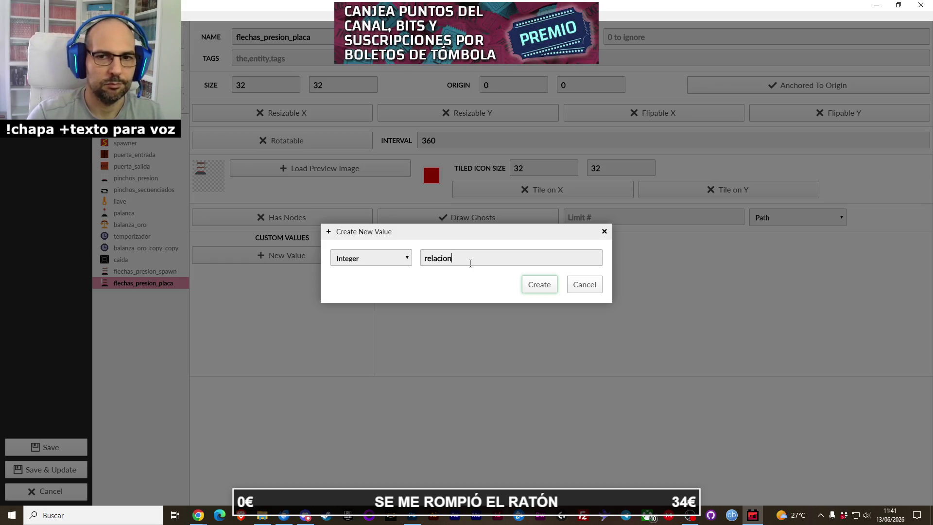
text(a)
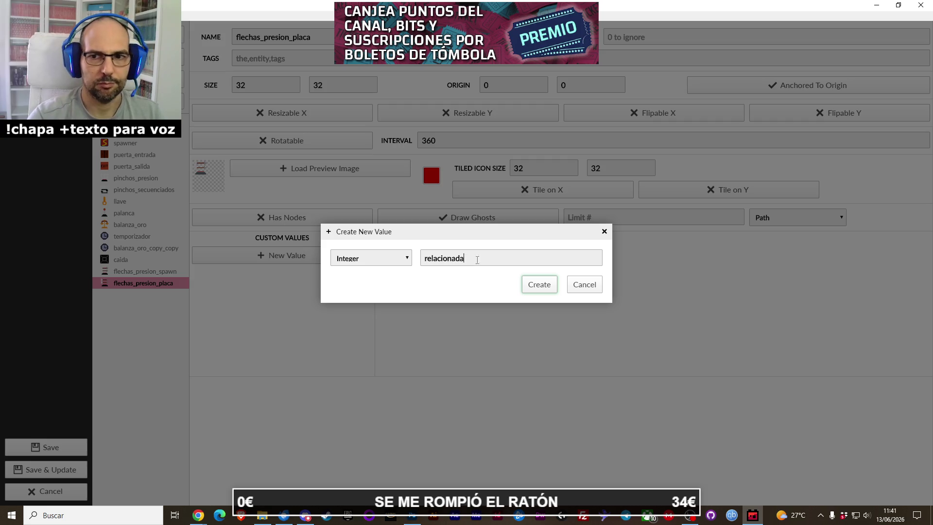
click(537, 285)
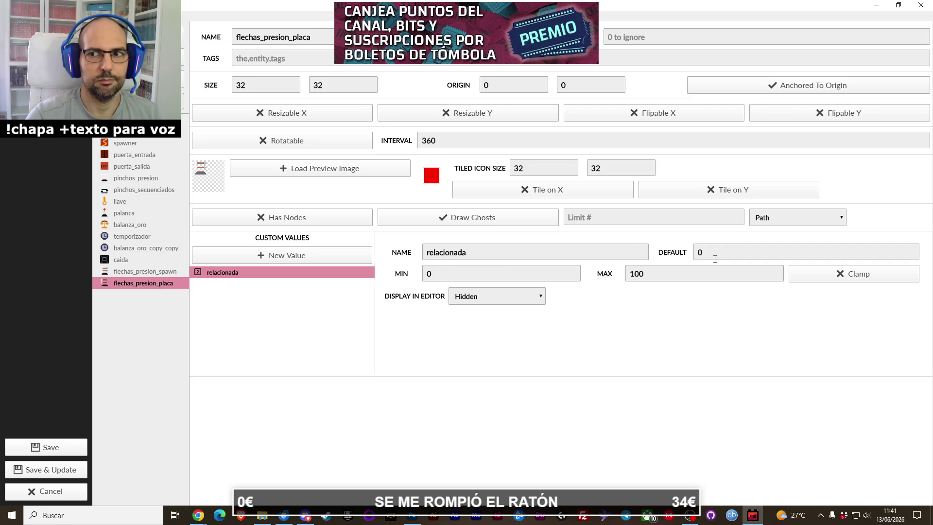
click(169, 275)
Step: Give flechas_presion_spawn a Boolean custom value 'relacionada', default off
click(166, 283)
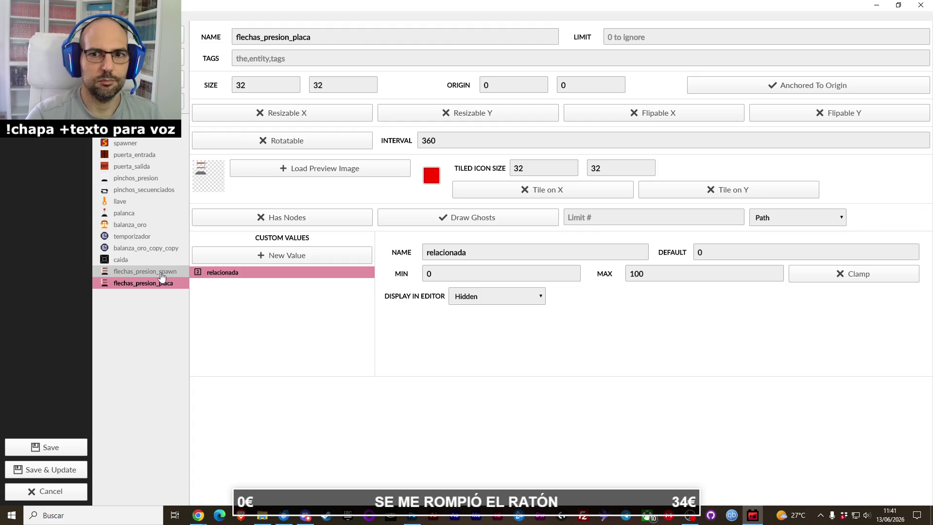
click(161, 276)
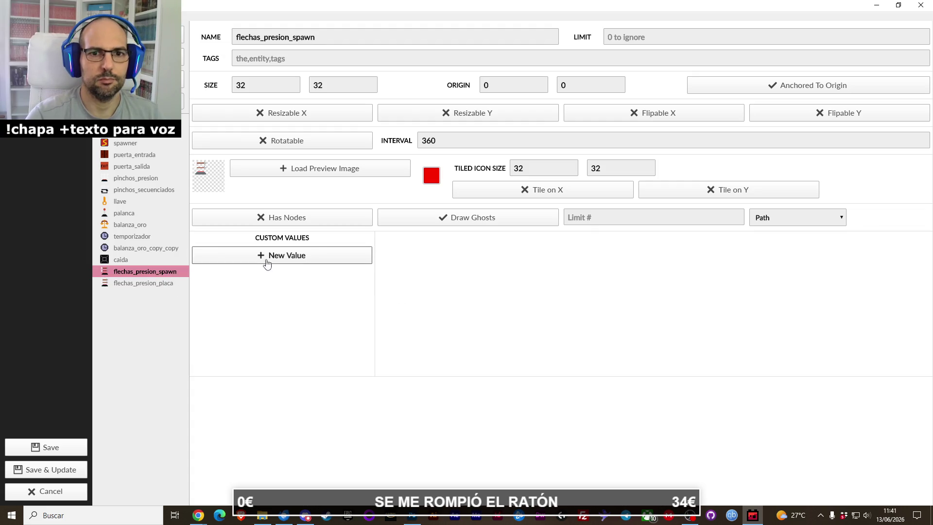
click(266, 258)
double_click(477, 260)
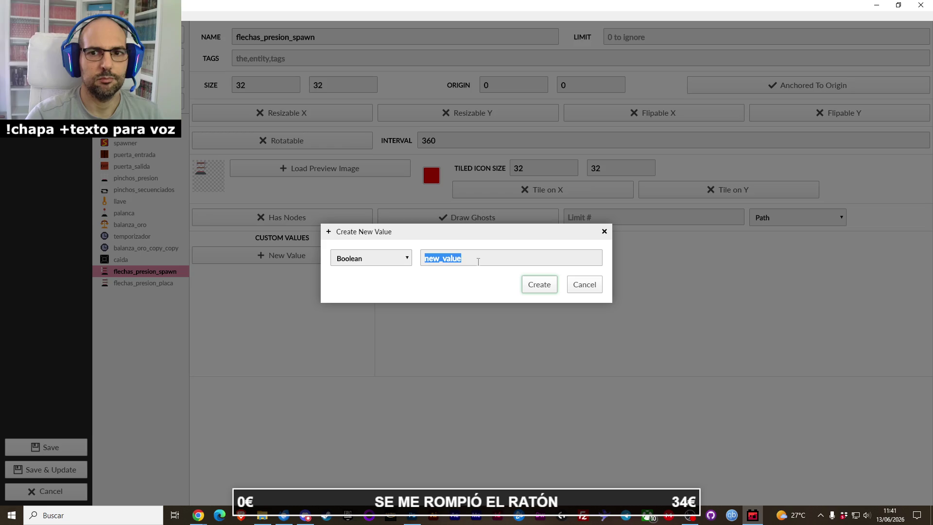
text(relacionada)
click(539, 285)
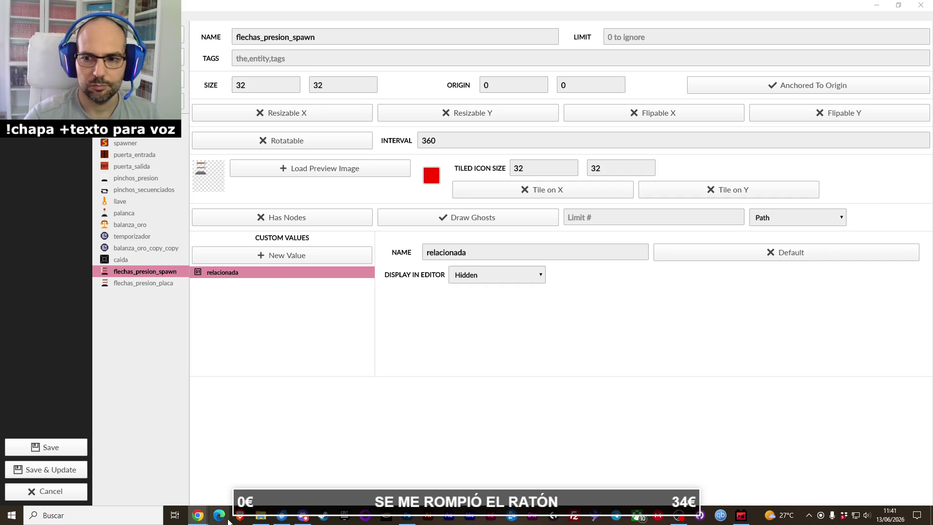
click(739, 519)
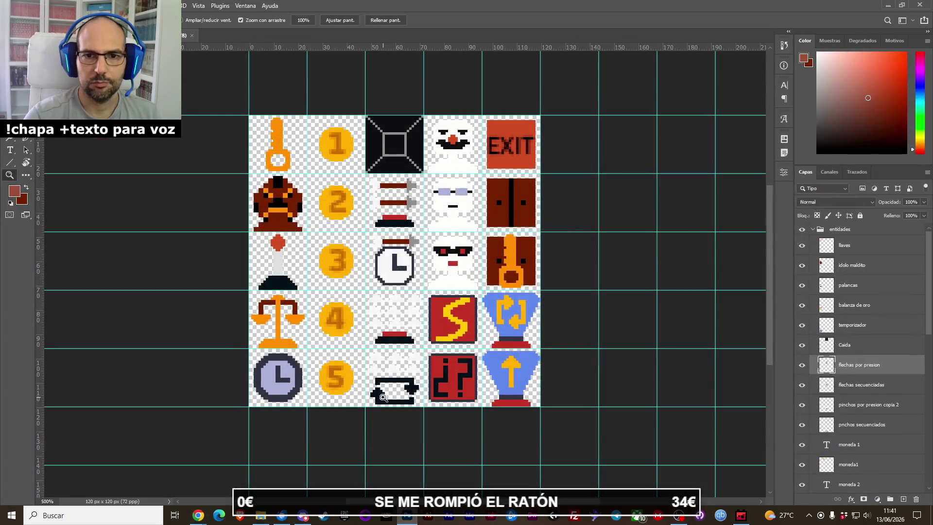
Step: Create a new blank 32×32 pixel document in Photoshop
click(11, 5)
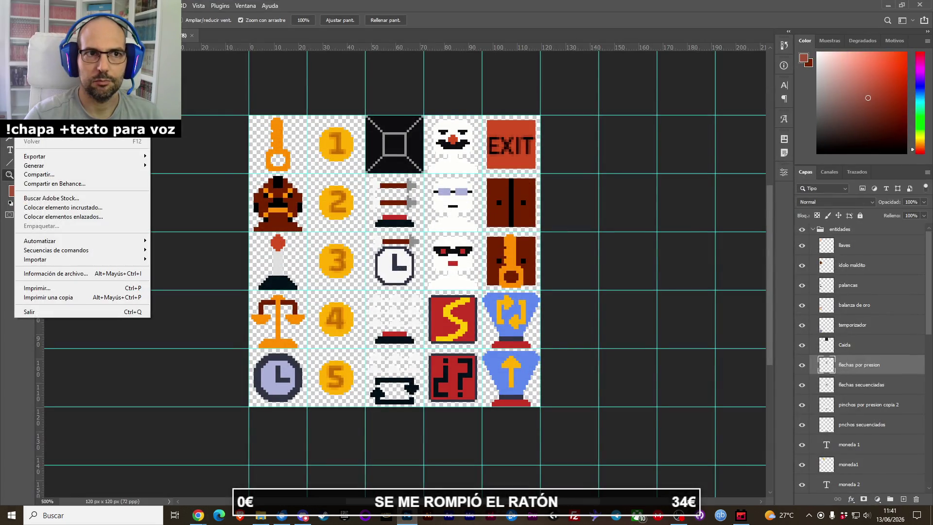
click(29, 16)
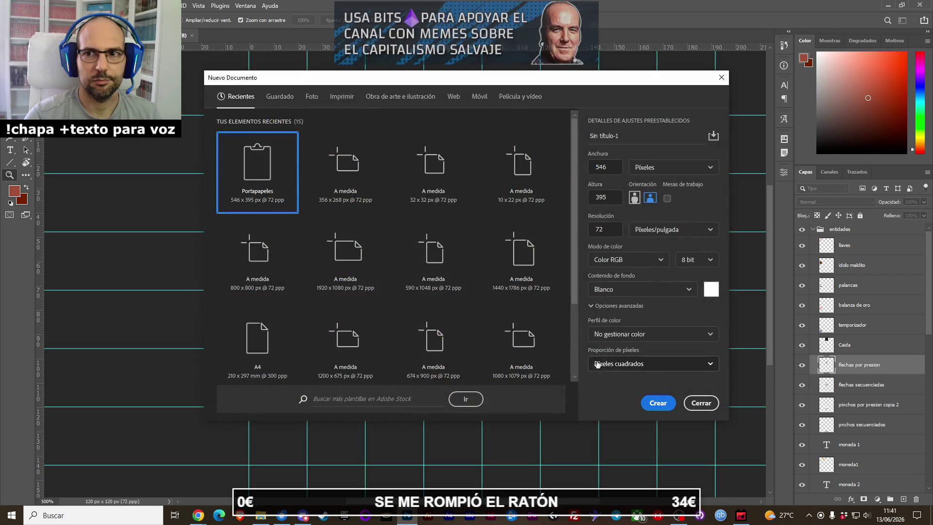
double_click(604, 168)
text(32)
key(Tab)
text(32)
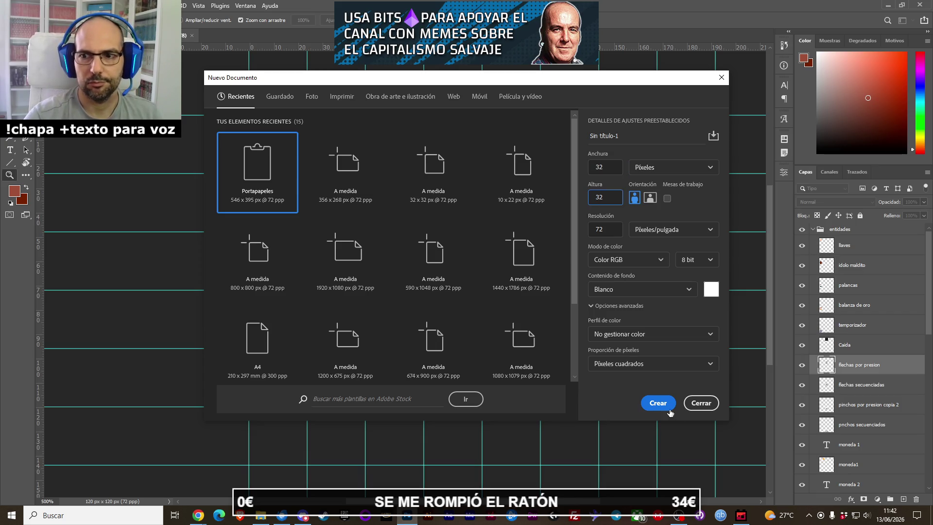
click(667, 407)
Step: Copy the flechas por presion layer into the new document and select the empty area below the arrows
click(189, 35)
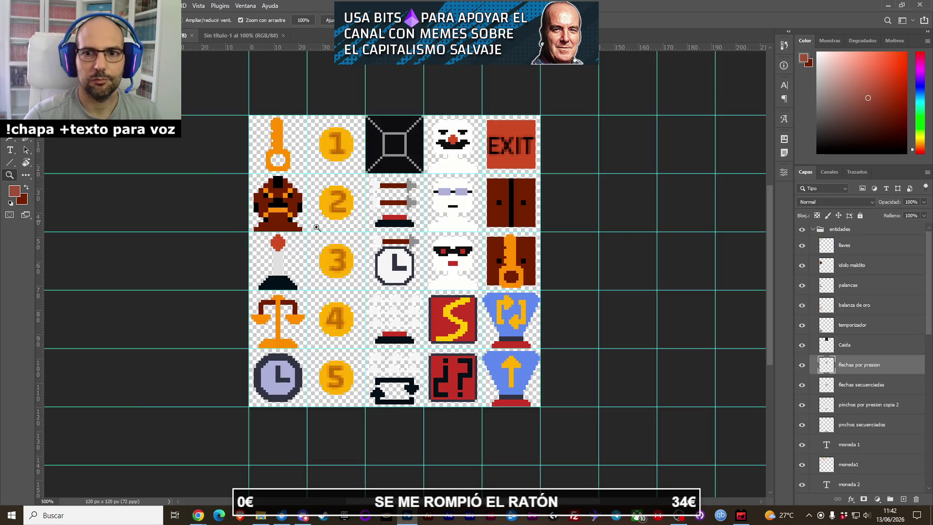
key(v)
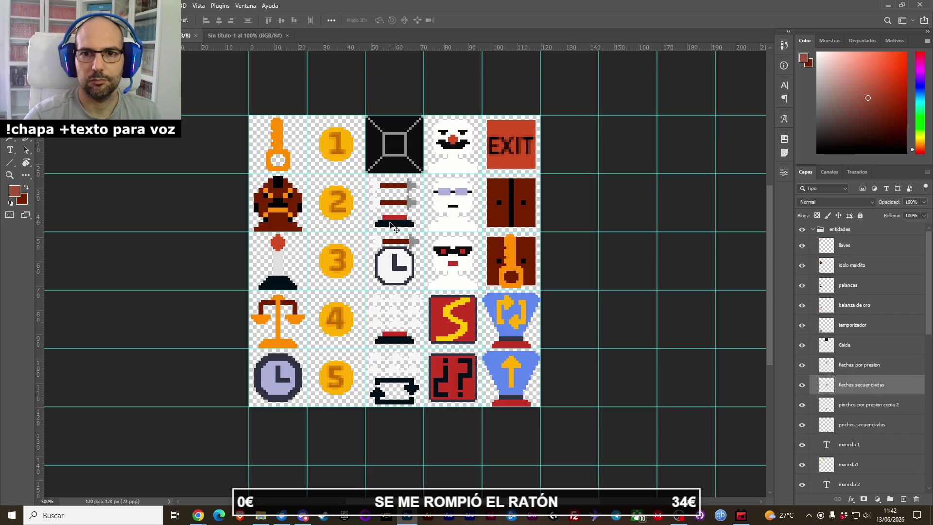
mouse_move(266, 68)
mouse_down()
mouse_move(240, 35)
mouse_move(412, 209)
mouse_move(417, 307)
mouse_move(408, 296)
mouse_up()
key(z)
key(v)
scroll(405, 299, up, 2)
key(m)
drag(423, 368, 253, 299)
Step: Hide the white background and scale the arrows to about 30×20 pixels
key(v)
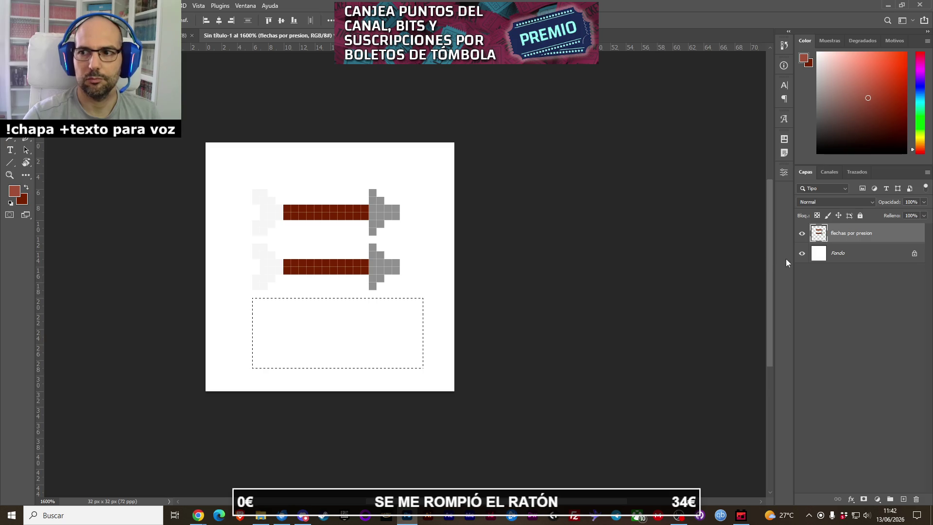
click(802, 253)
key(ctrl+f)
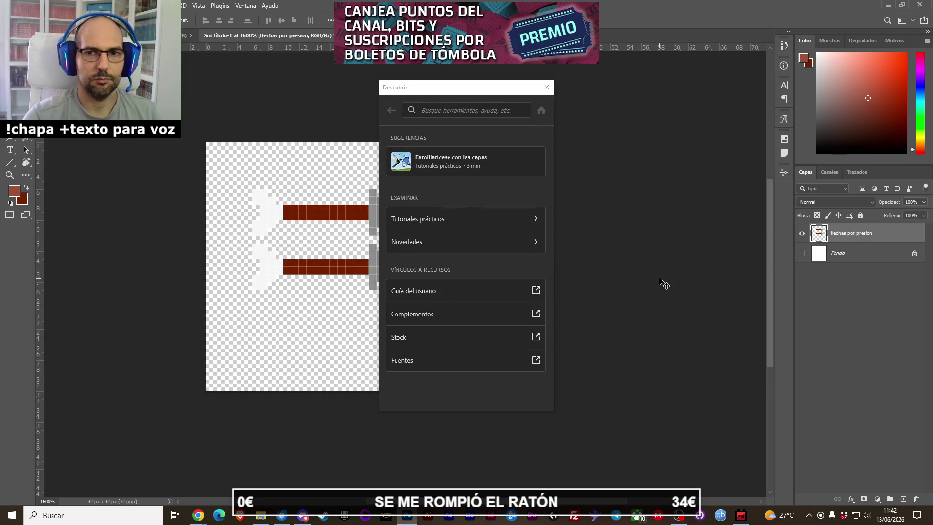
click(547, 87)
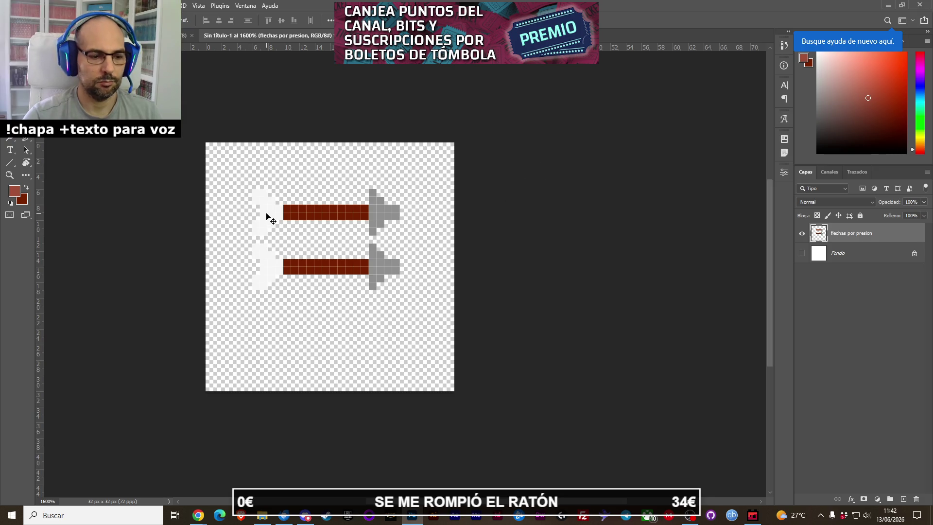
key(ctrl+t)
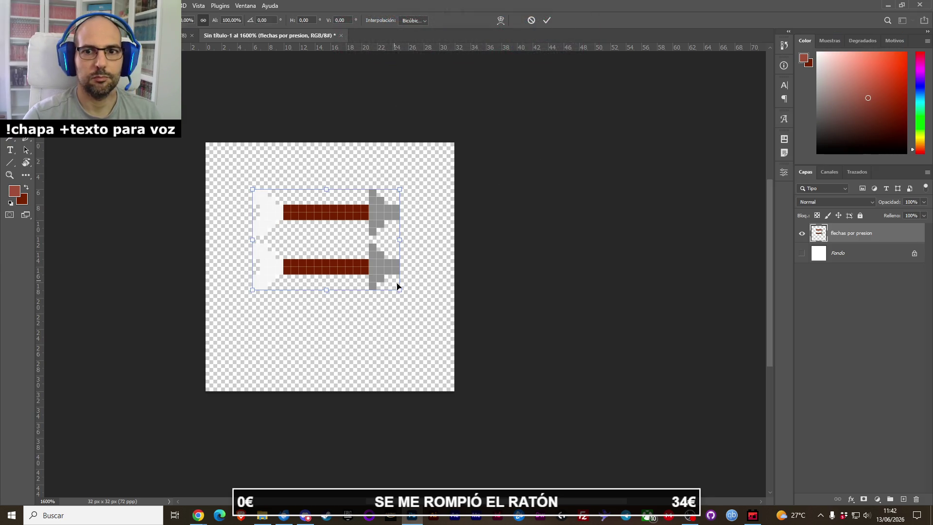
mouse_move(400, 291)
mouse_down()
mouse_move(462, 360)
mouse_move(546, 387)
mouse_move(491, 317)
mouse_move(479, 437)
mouse_move(477, 376)
mouse_up()
mouse_move(372, 246)
mouse_down()
mouse_move(328, 226)
mouse_move(328, 234)
mouse_up()
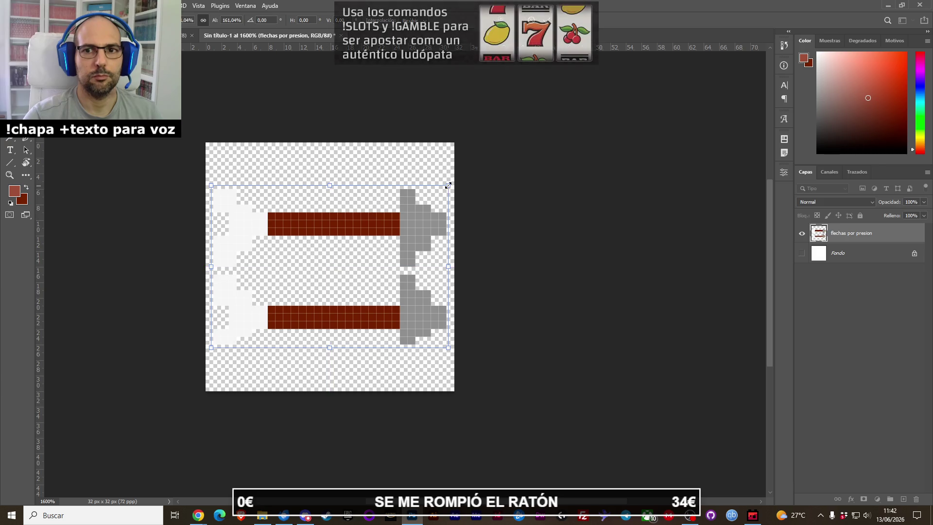
drag(447, 187, 442, 186)
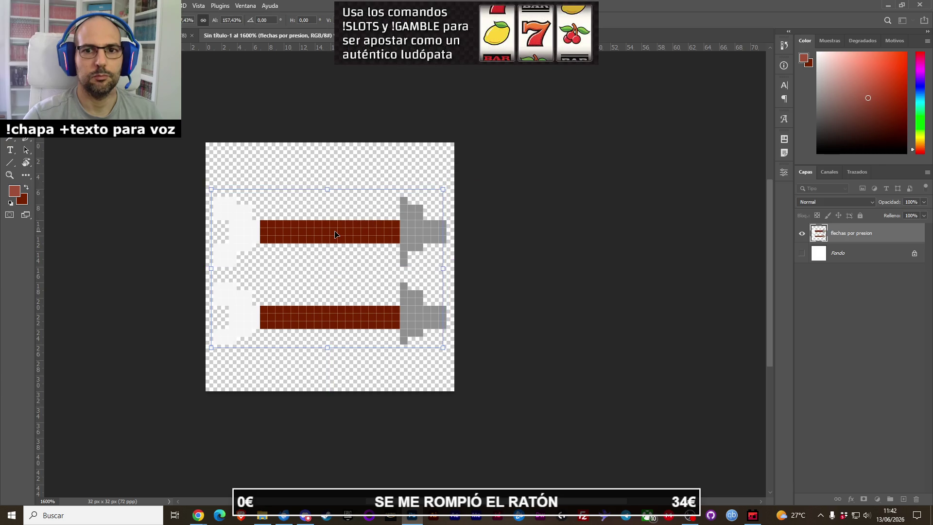
key(Return)
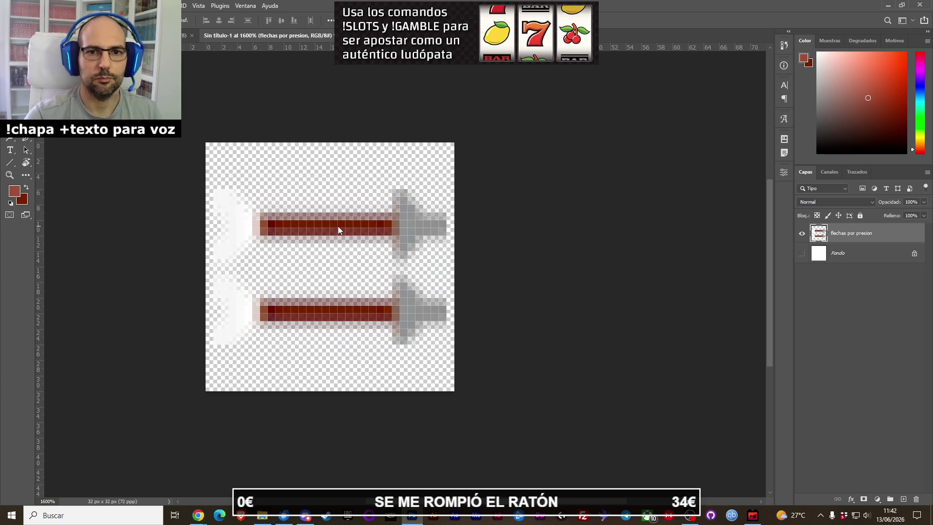
Step: Repaint both arrow shafts solid dark red with the Pencil
key(b)
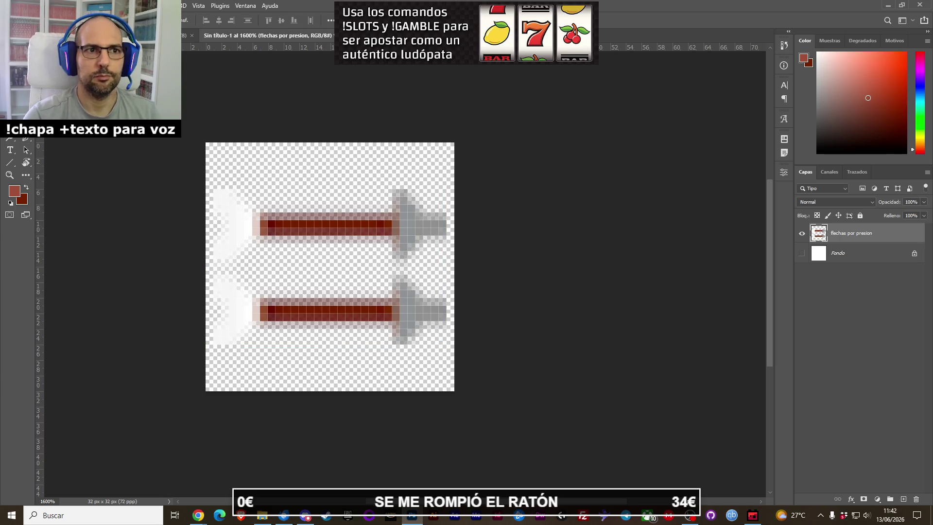
alt+click(274, 223)
drag(275, 230, 392, 230)
drag(394, 319, 271, 319)
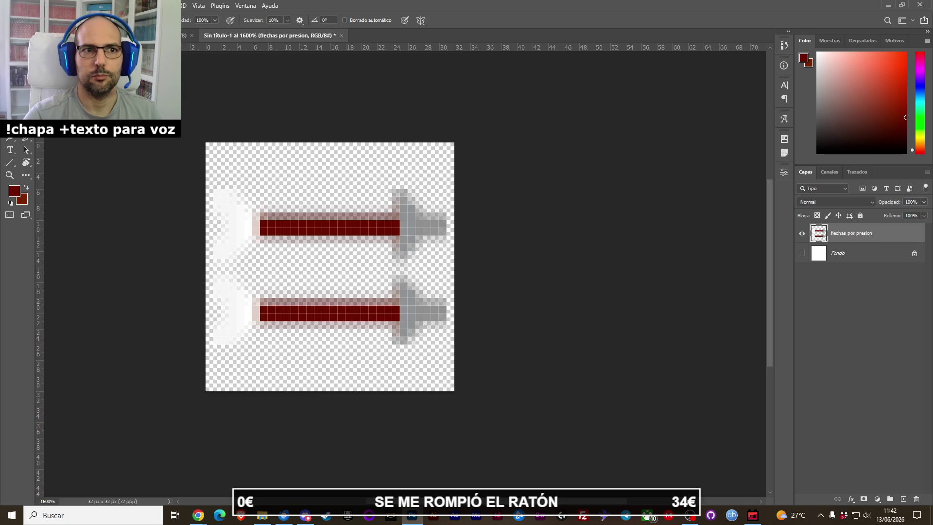
alt+click(229, 214)
Step: Whiten the shaft ends and convert the Fondo background into the editable layer Capa 0
click(255, 228)
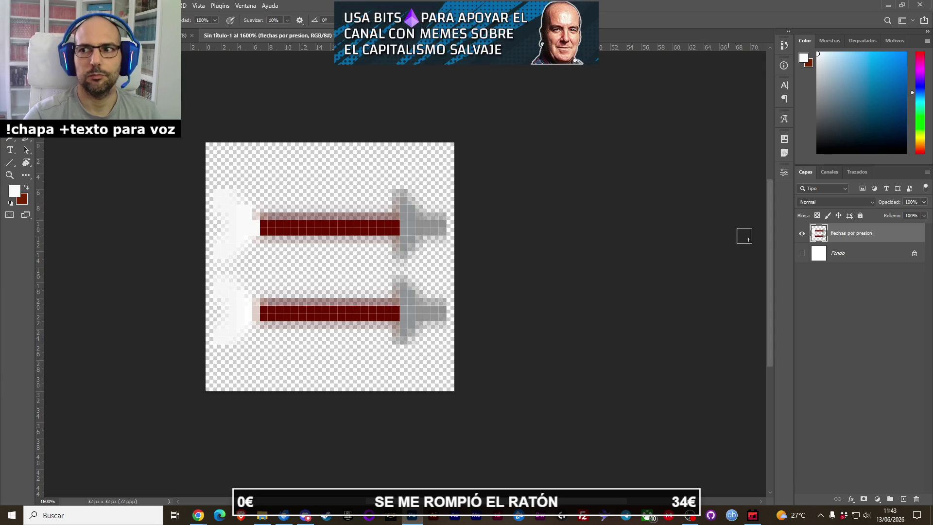
click(802, 253)
click(802, 234)
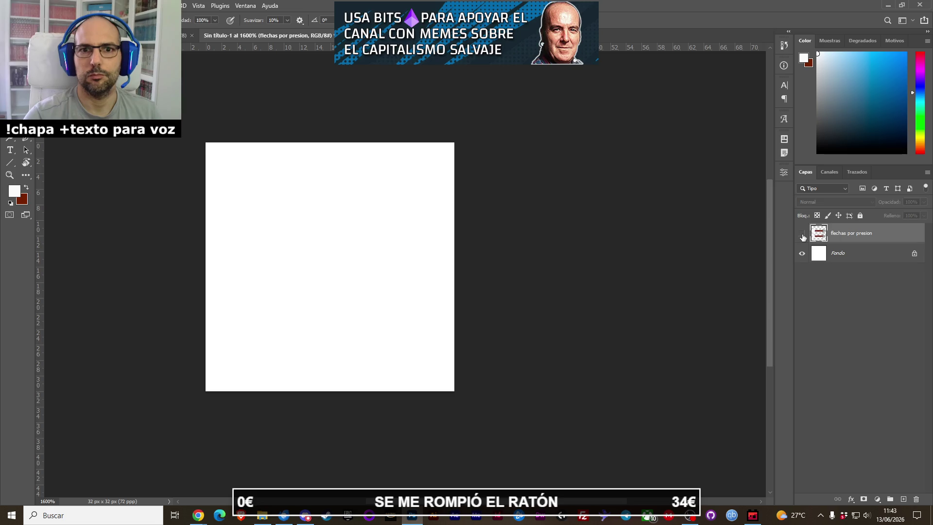
double_click(830, 258)
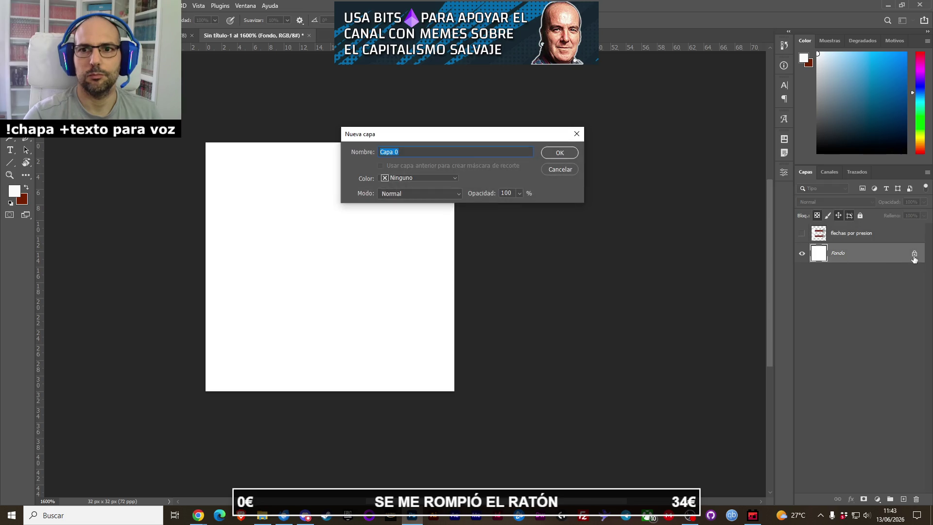
key(Return)
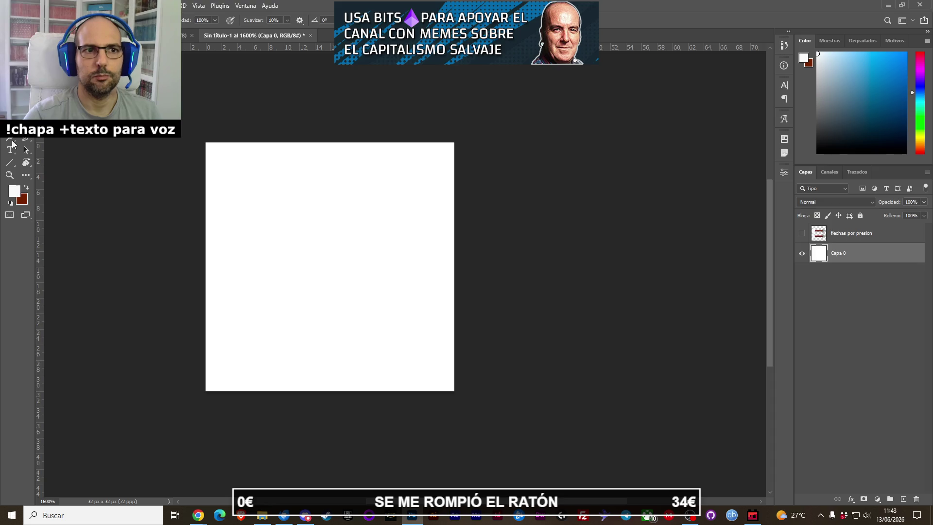
Step: Fill Capa 0 with light grey a8a8a8, then refill it dark grey #4f4f4f
key(i)
click(14, 190)
click(330, 160)
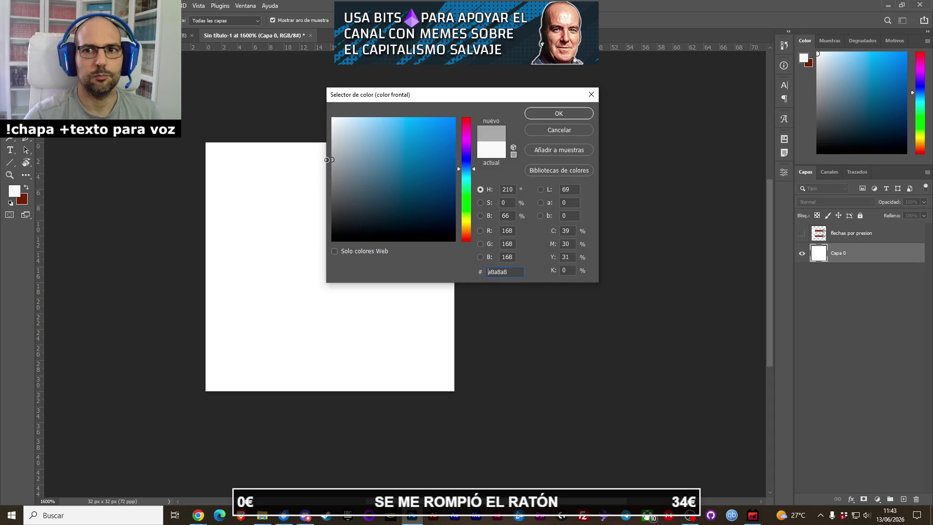
click(543, 117)
key(g)
click(274, 252)
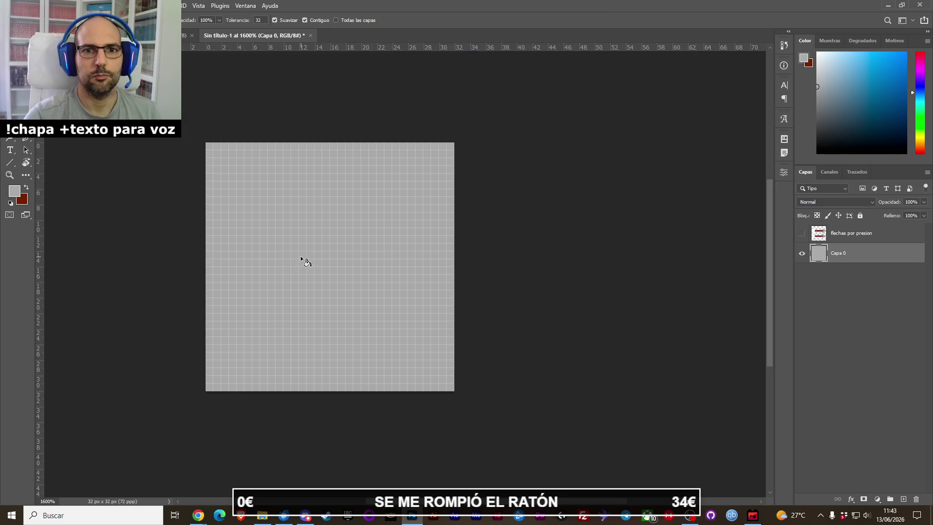
click(801, 235)
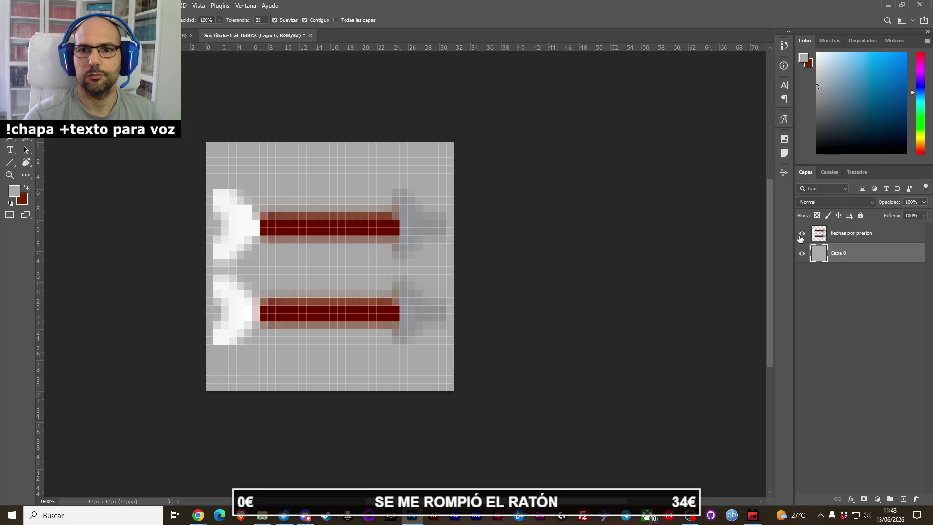
click(14, 191)
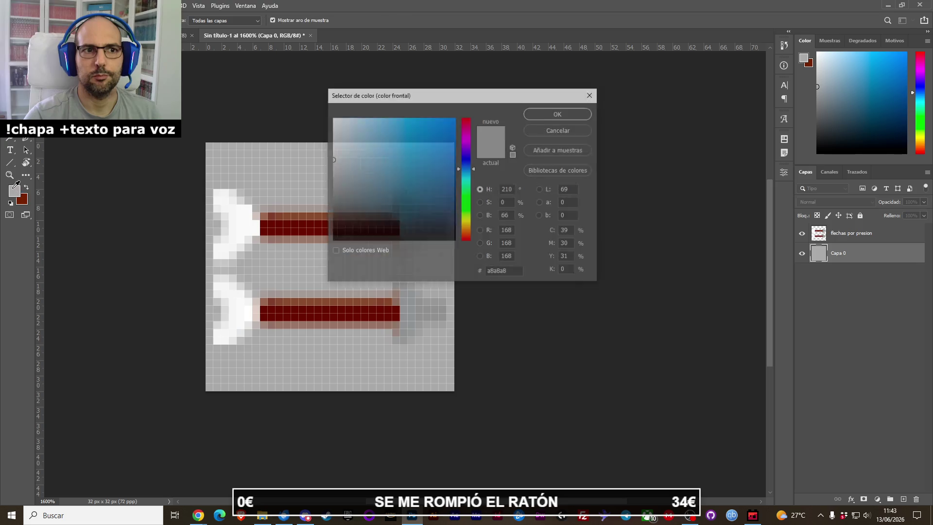
click(333, 202)
key(Return)
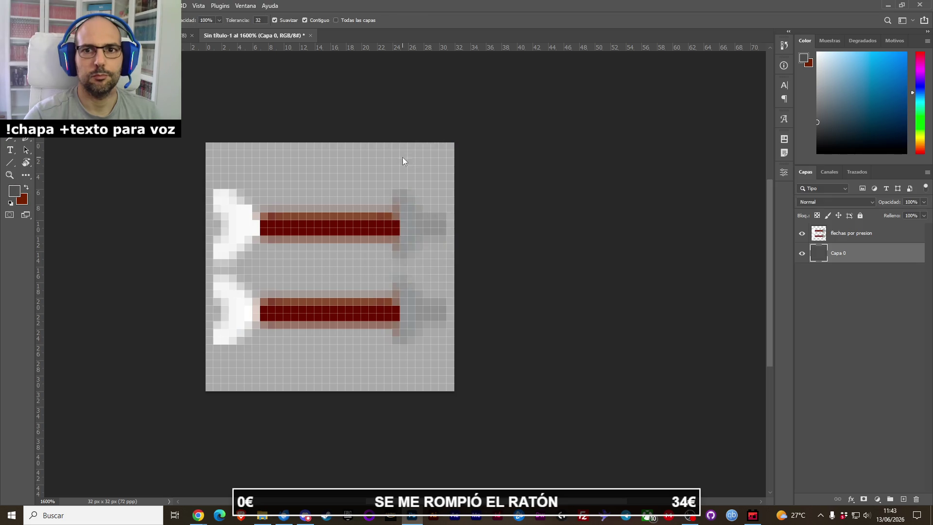
click(404, 158)
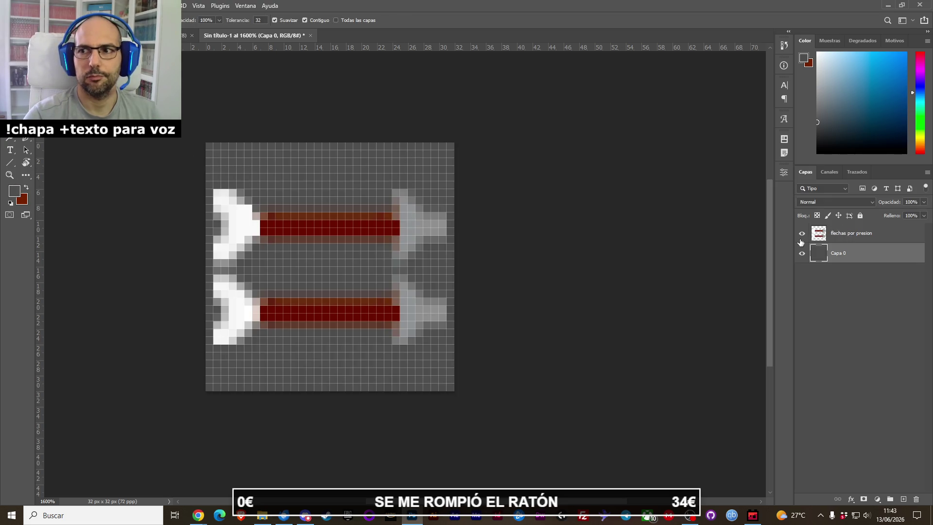
Step: Toggle the flechas por presion layer's visibility to compare it against the grey background
key(b)
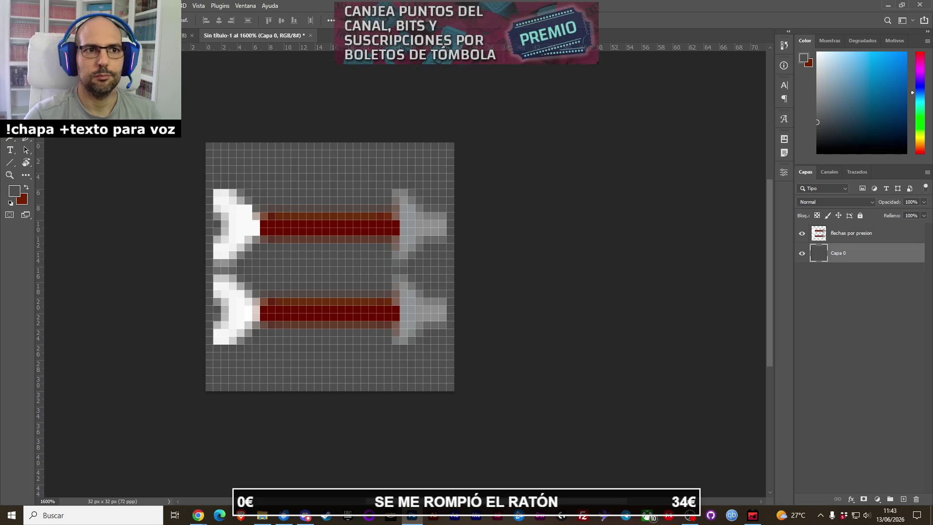
click(822, 239)
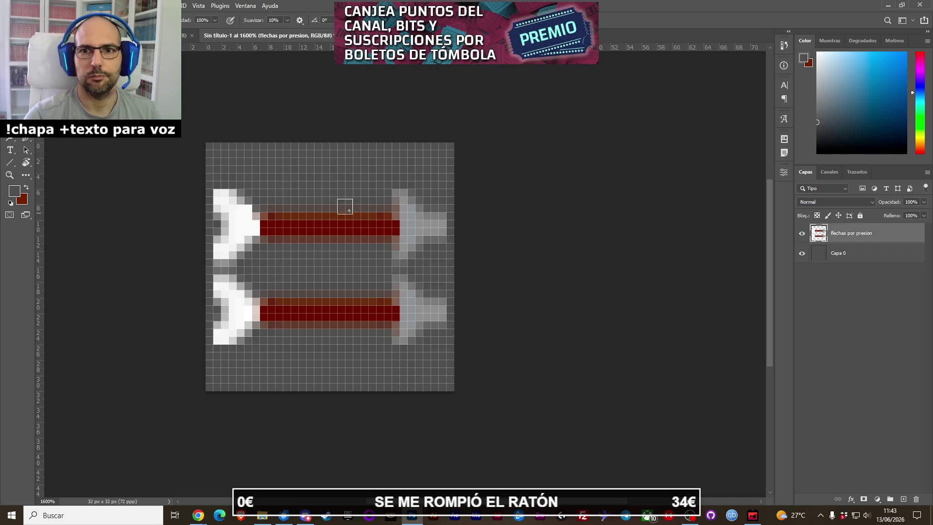
click(803, 235)
click(803, 236)
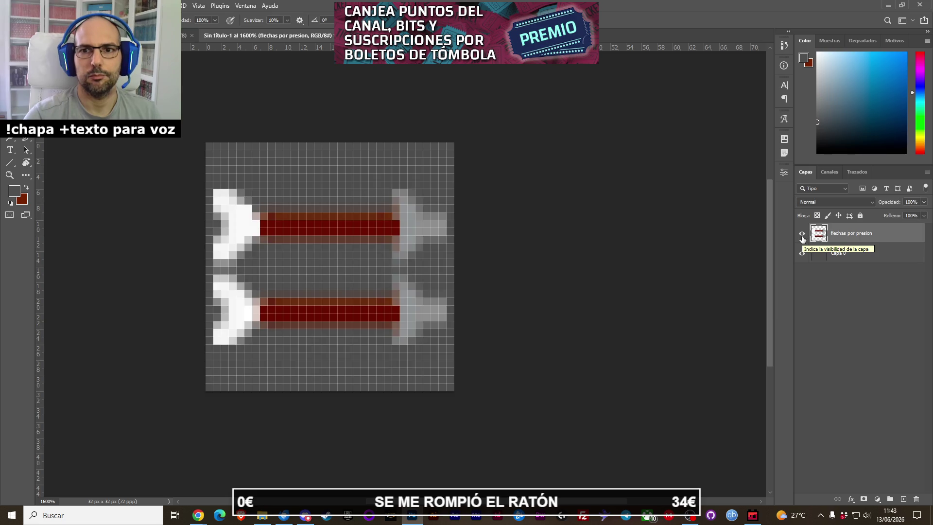
click(802, 235)
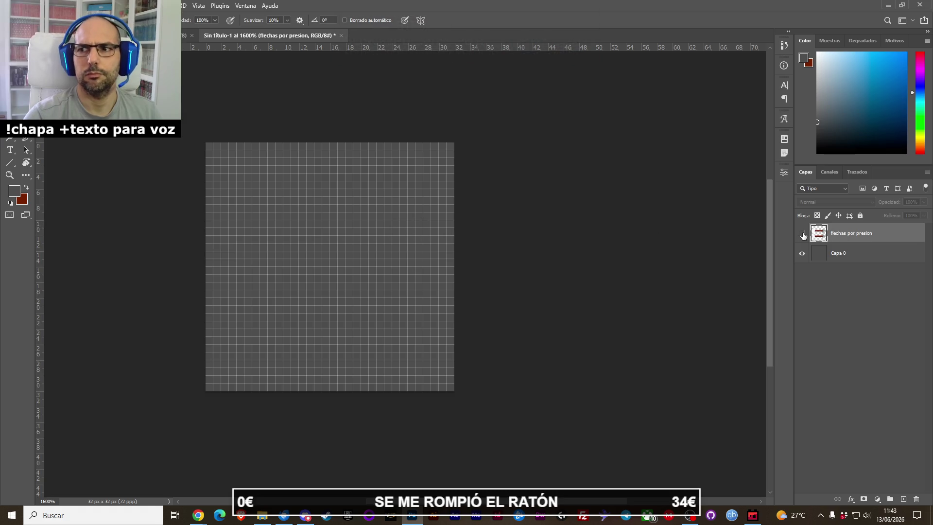
click(804, 236)
Step: Clear the old arrows and draw a red horizontal shaft across the canvas
key(m)
mouse_move(194, 142)
mouse_down()
mouse_move(460, 300)
mouse_move(463, 348)
mouse_up()
key(Delete)
key(b)
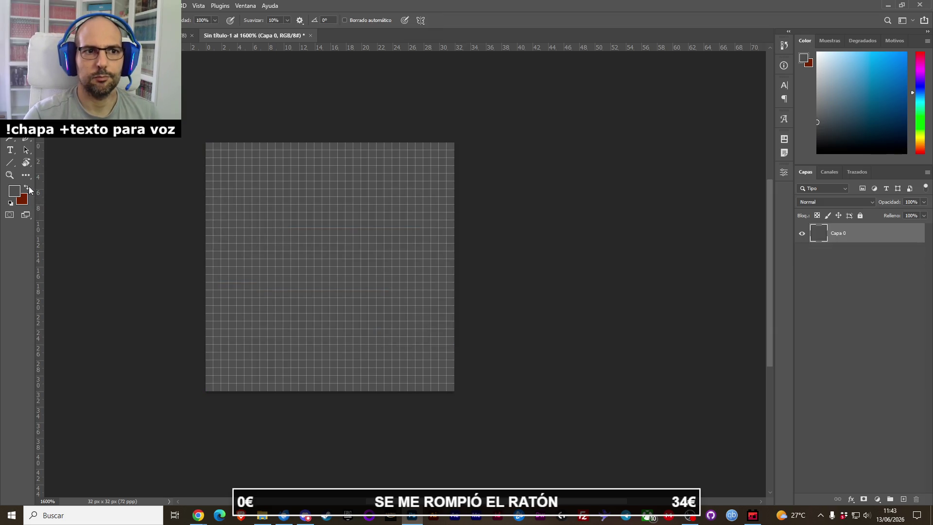
click(28, 188)
drag(244, 228, 422, 229)
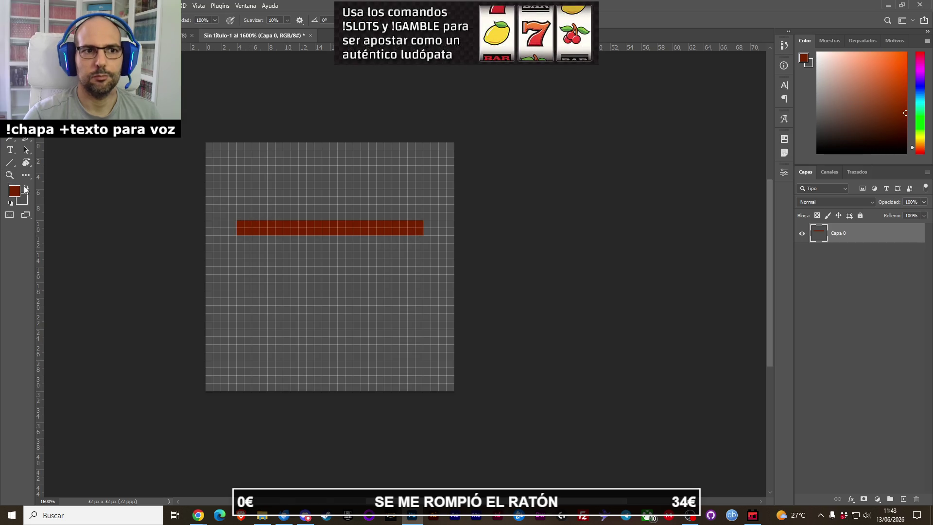
Step: Set the drawing colour to a light pinkish grey
click(27, 188)
click(14, 191)
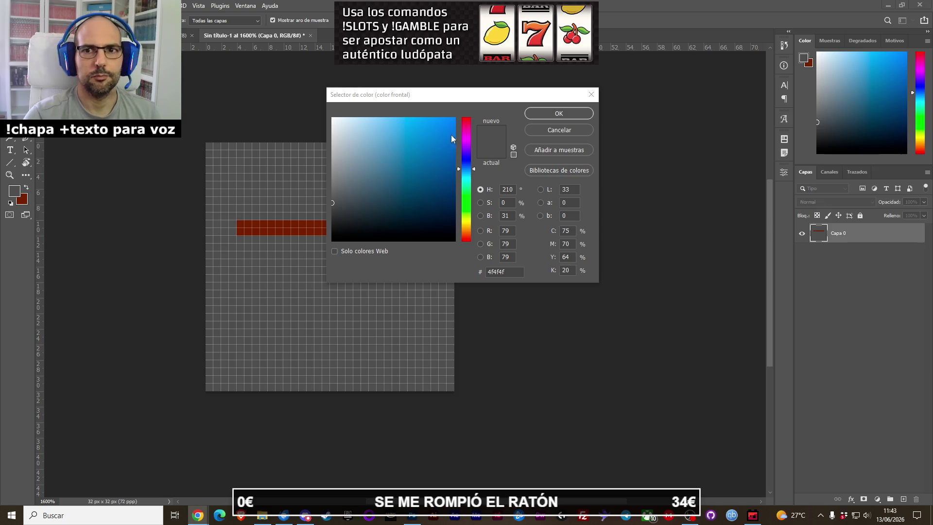
click(340, 164)
click(325, 154)
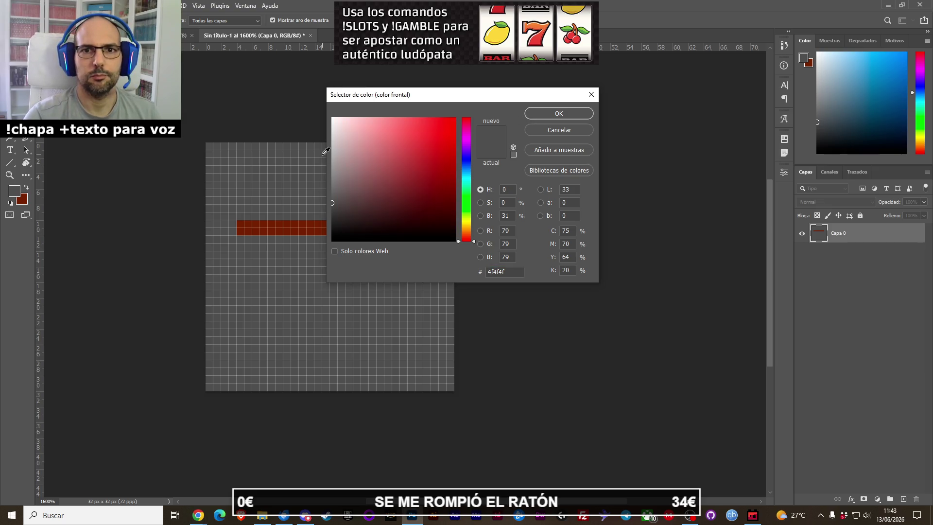
drag(336, 145, 333, 147)
click(540, 114)
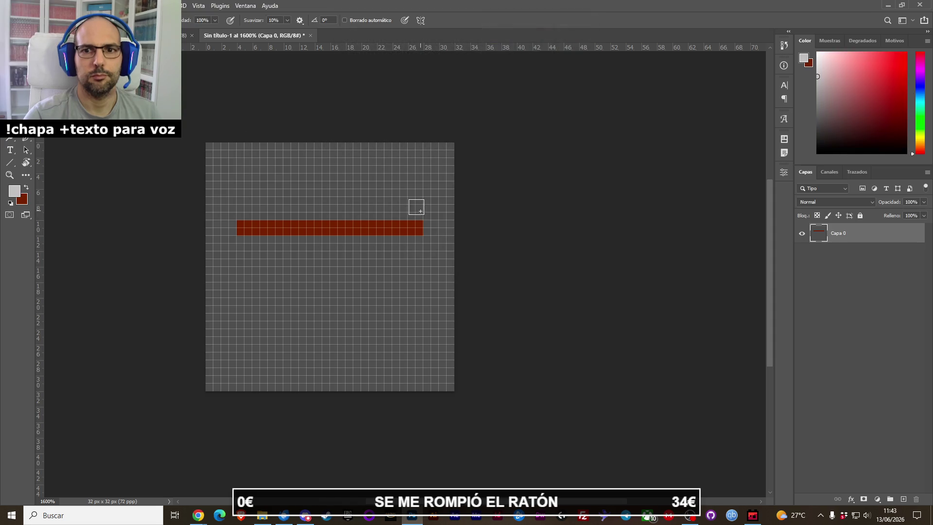
Step: Pencil in a light grey stepped arrowhead at the shaft's right end
drag(435, 233, 416, 214)
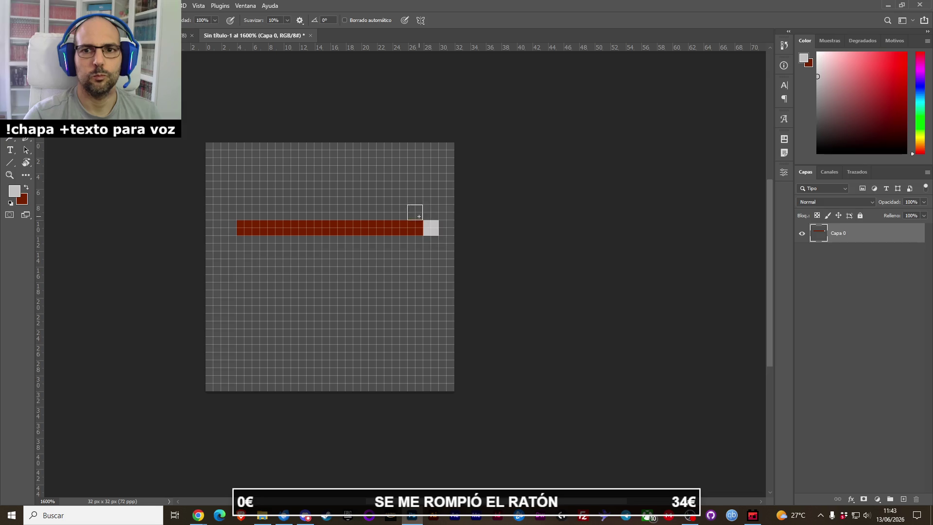
click(399, 195)
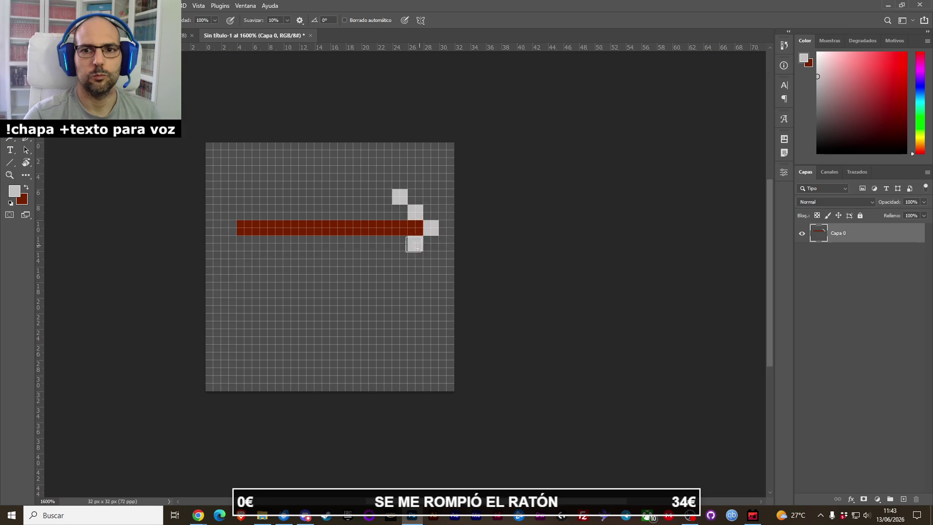
click(398, 257)
mouse_move(399, 216)
mouse_down()
mouse_move(400, 208)
mouse_move(391, 246)
mouse_up()
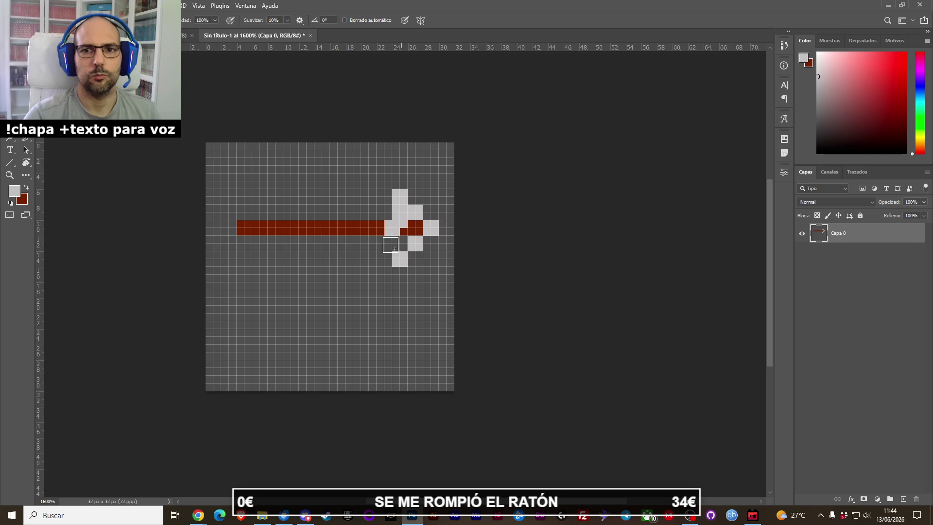
key(ctrl+z)
key(ctrl+z)
click(420, 232)
click(400, 244)
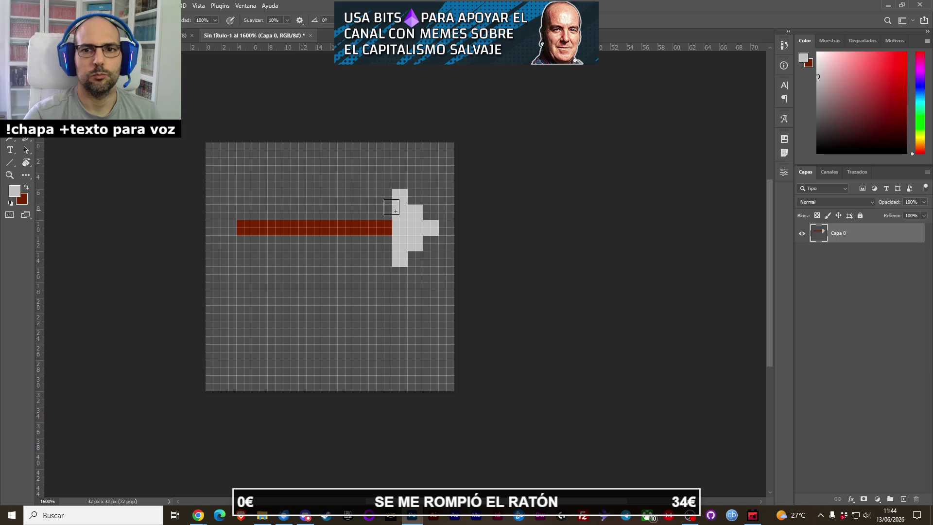
click(427, 216)
click(427, 238)
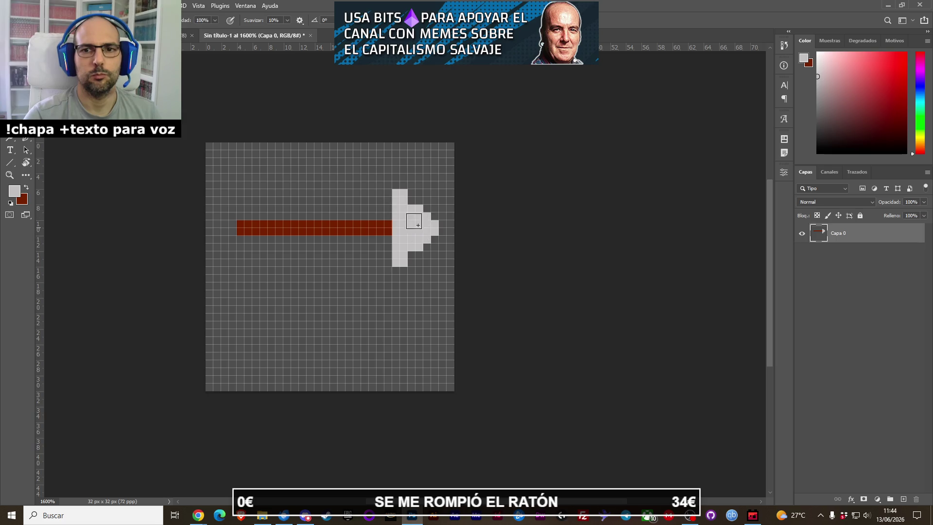
click(411, 201)
drag(388, 194, 389, 265)
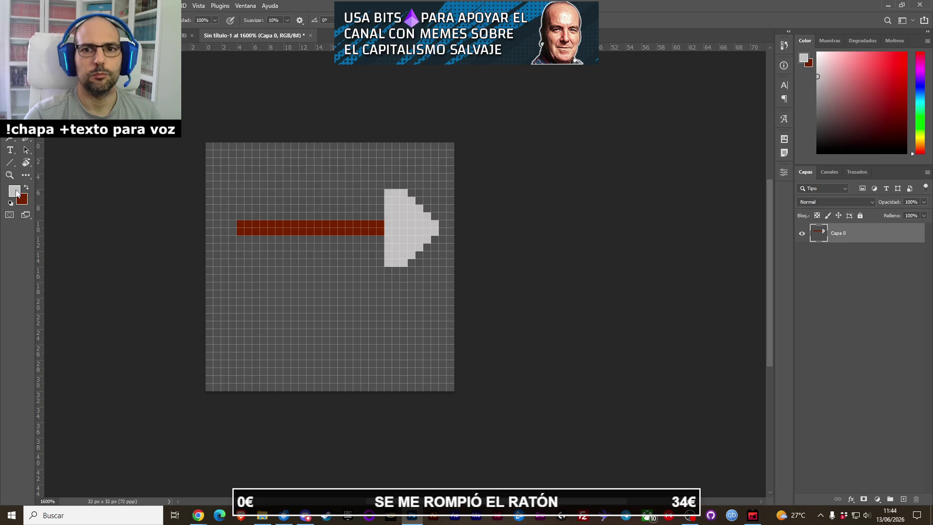
click(16, 193)
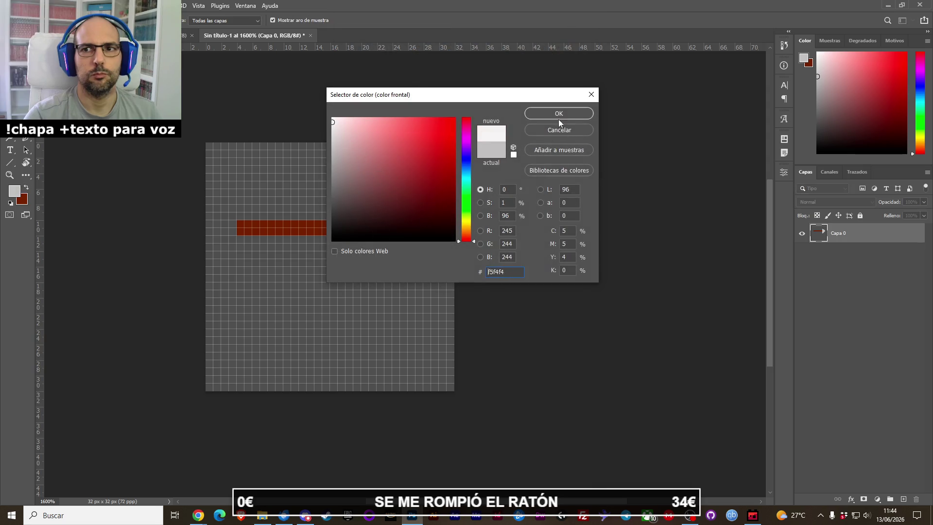
Step: Pencil near-white fletching blocks above the shaft's tail
click(559, 114)
click(261, 216)
click(245, 199)
click(229, 200)
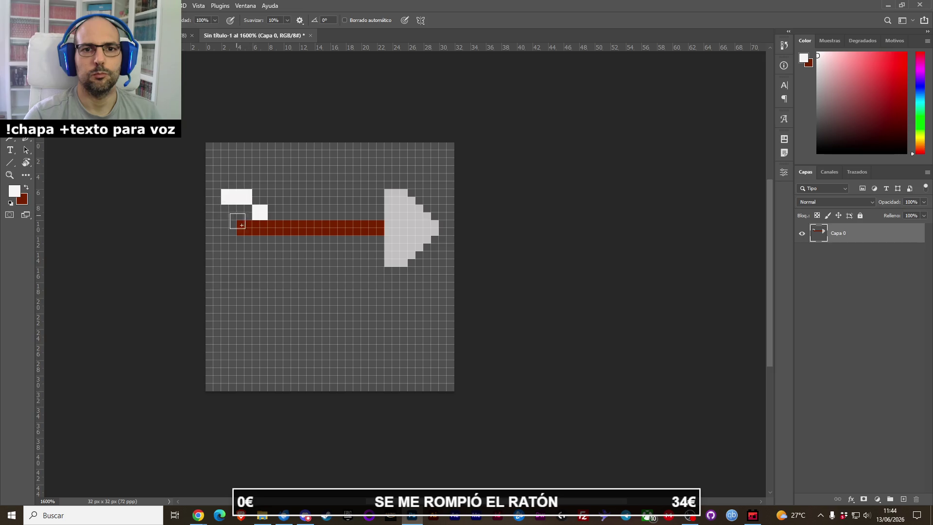
key(ctrl+z)
key(ctrl+z)
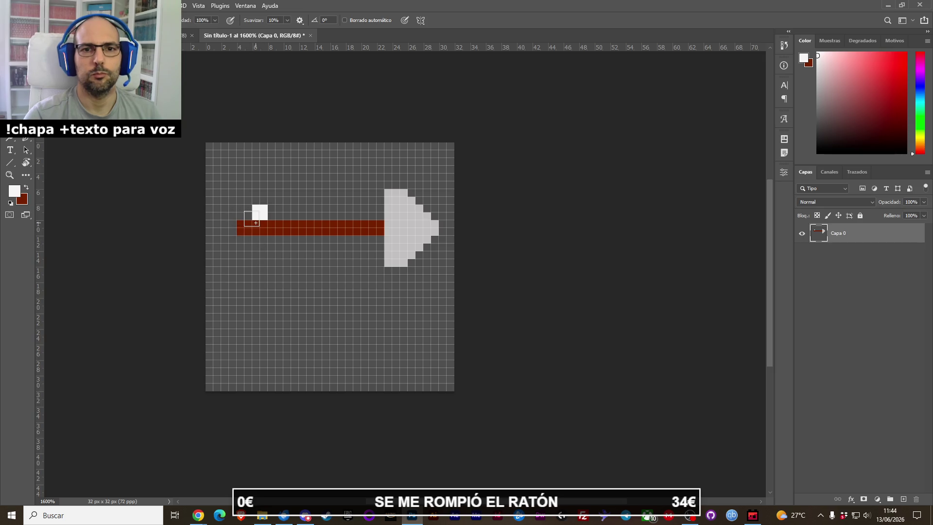
click(251, 206)
click(244, 196)
click(229, 197)
Step: Sketch the lower fletching below the shaft, undoing the misplaced blocks
click(260, 244)
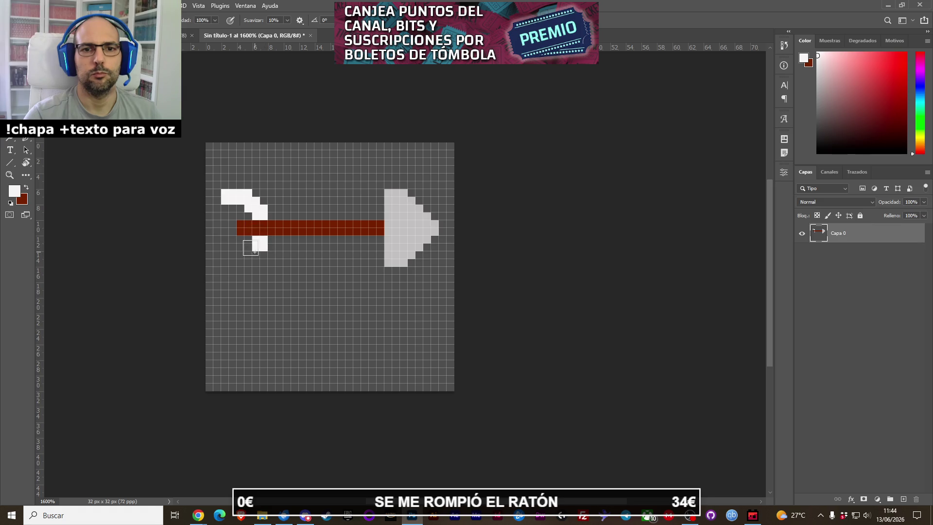
click(250, 249)
click(243, 258)
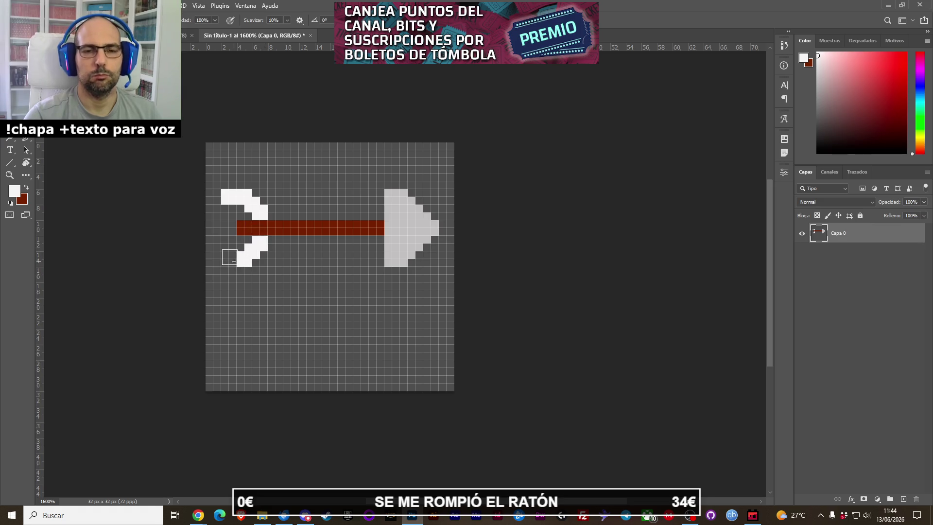
key(ctrl+z)
click(244, 251)
click(229, 252)
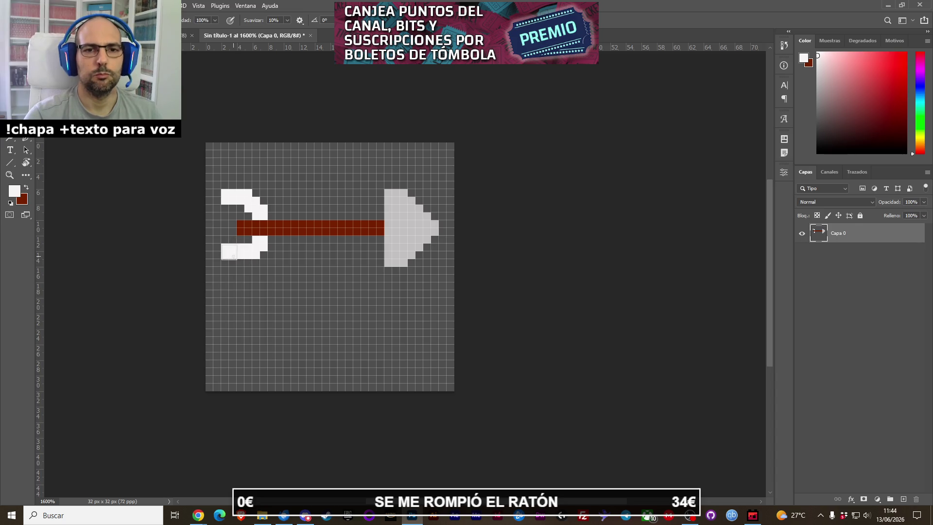
key(ctrl+z)
key(ctrl+z)
key(ctrl+z)
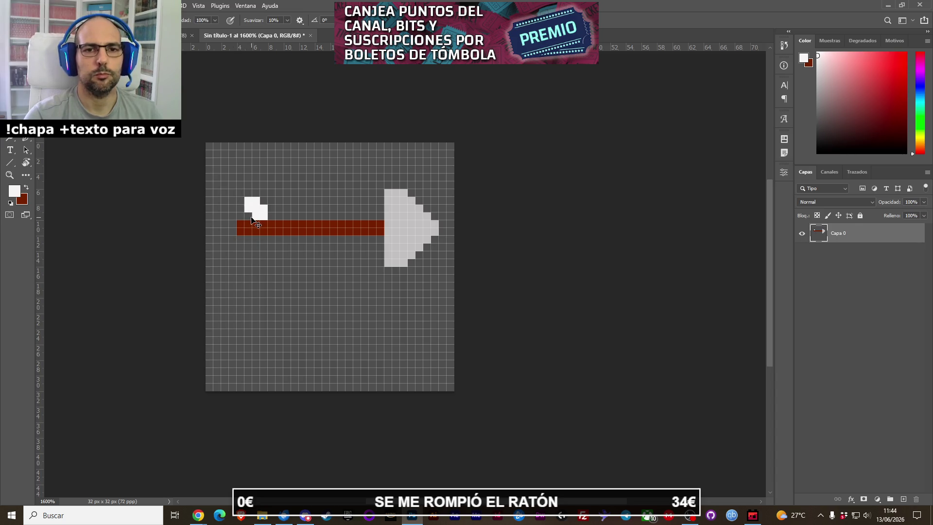
Step: Fill out the upper and lower white fletching and erase a stray pixel
click(238, 205)
drag(238, 212, 245, 212)
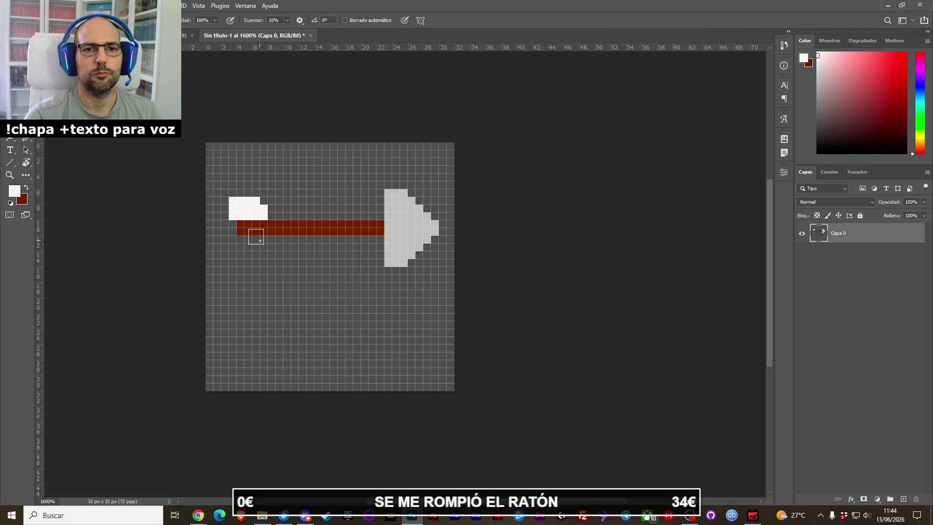
mouse_move(263, 248)
mouse_down()
mouse_move(243, 254)
mouse_move(247, 228)
mouse_move(225, 214)
mouse_move(225, 201)
mouse_up()
drag(236, 237, 236, 254)
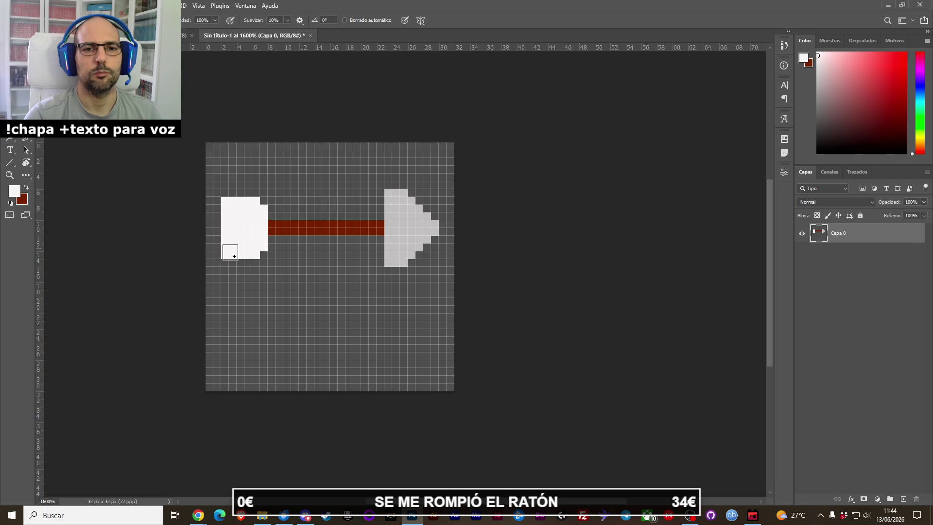
key(e)
click(226, 224)
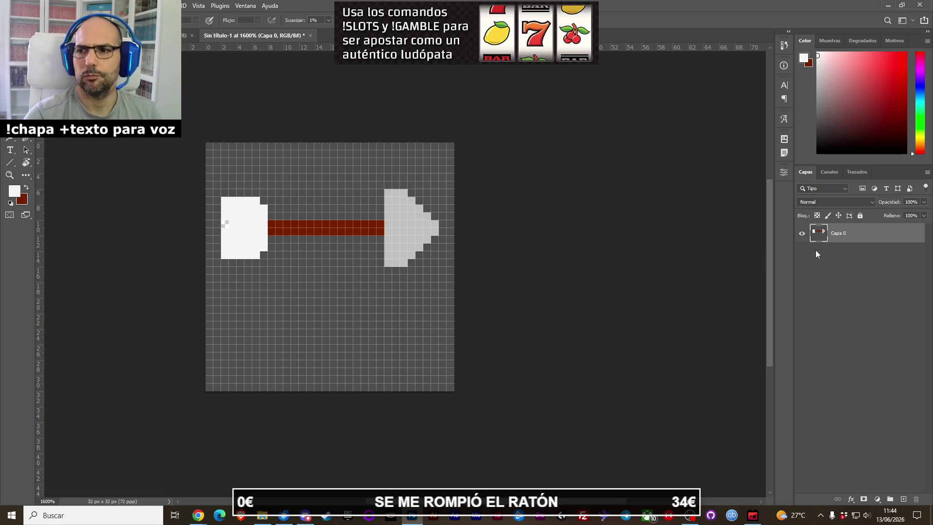
Step: Magic Wand the grey background and delete it to transparency
key(w)
click(258, 162)
key(Delete)
key(ctrl+d)
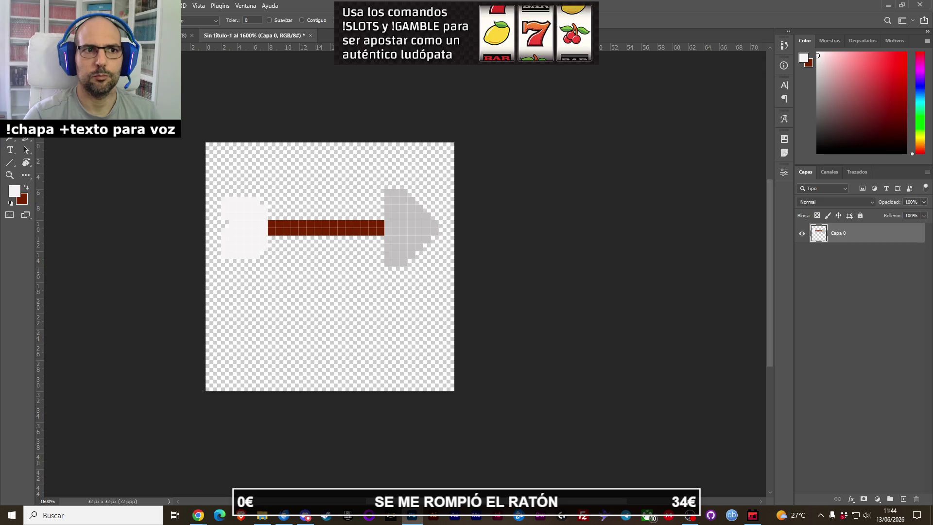
Step: Add a new layer, choose a medium grey colour and apply a grey fill
key(e)
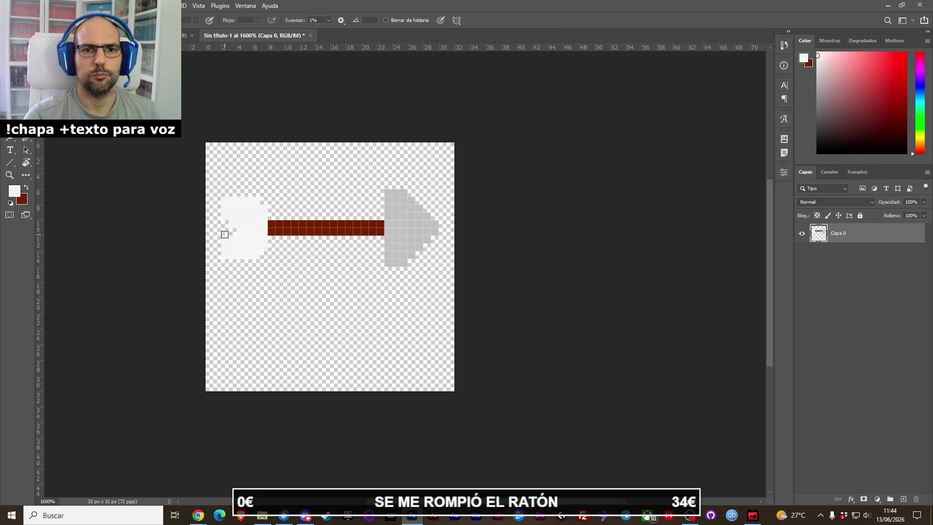
click(903, 501)
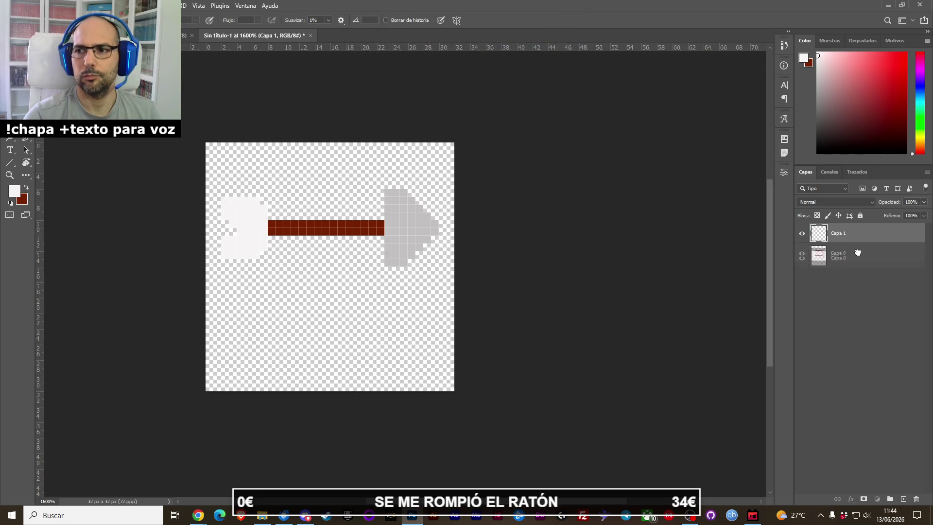
click(819, 255)
click(17, 196)
click(371, 182)
click(335, 182)
click(558, 114)
key(g)
click(223, 157)
Step: Move Capa 1 below Capa 0 and fill it grey as a backdrop
key(b)
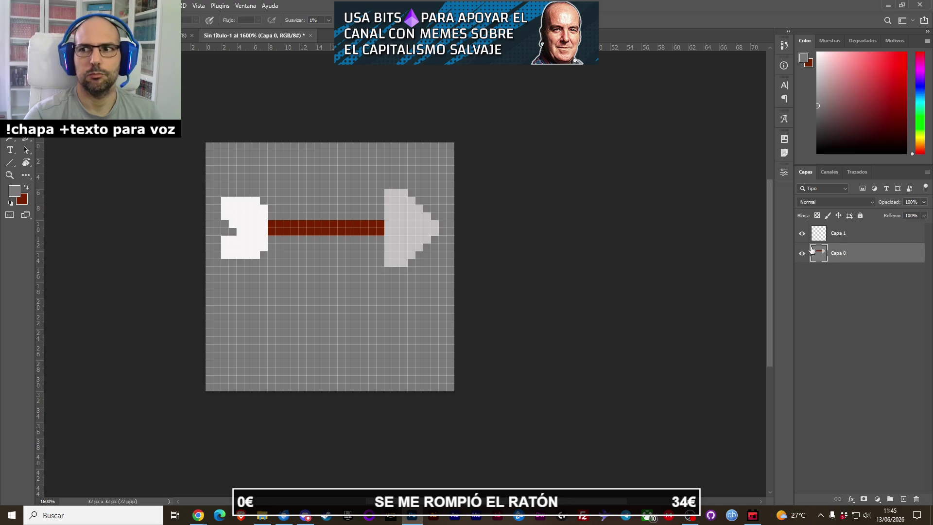
click(844, 235)
drag(845, 237, 842, 255)
key(g)
click(253, 174)
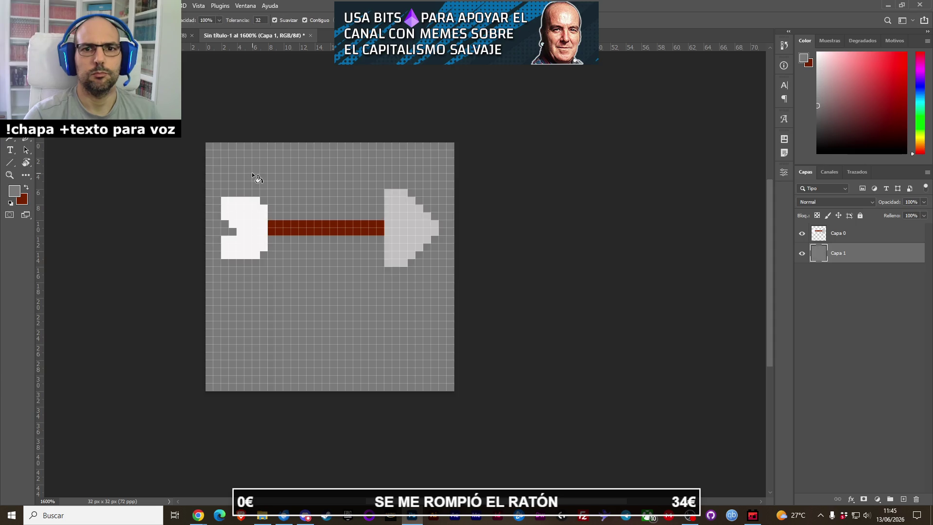
click(816, 234)
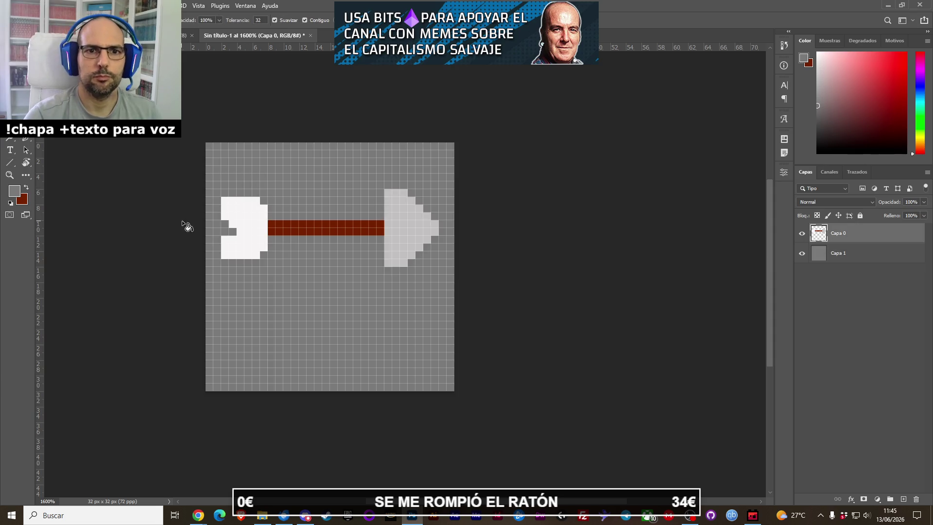
key(e)
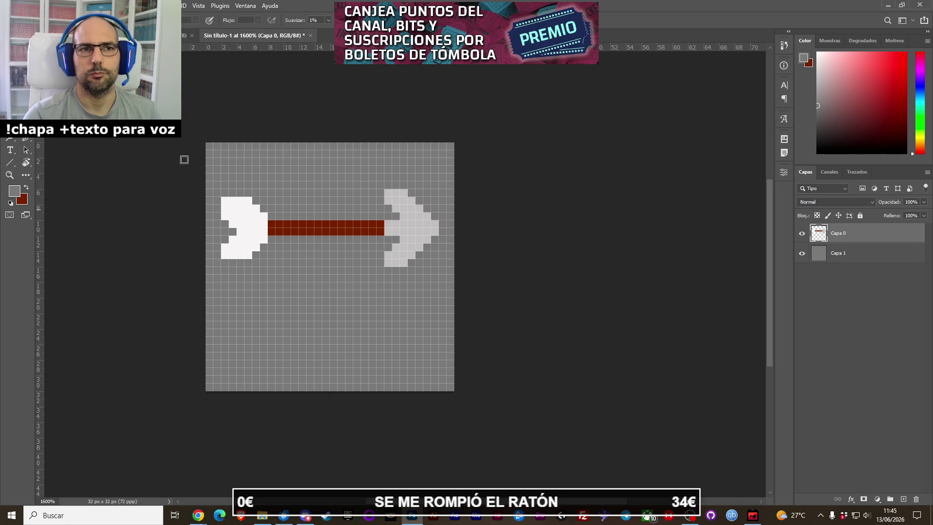
Step: Alt-drag to duplicate the arrow downward and nudge the top arrow up
key(v)
drag(331, 231, 334, 314)
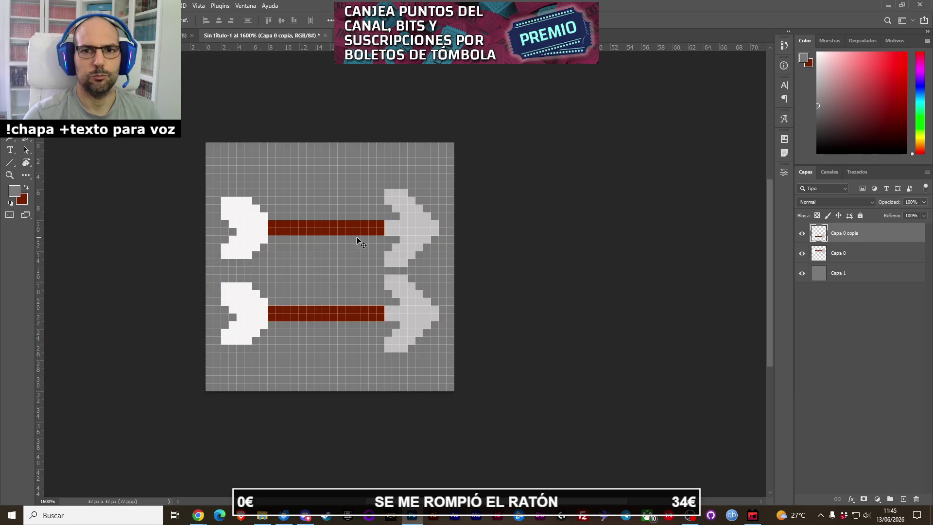
key(Up)
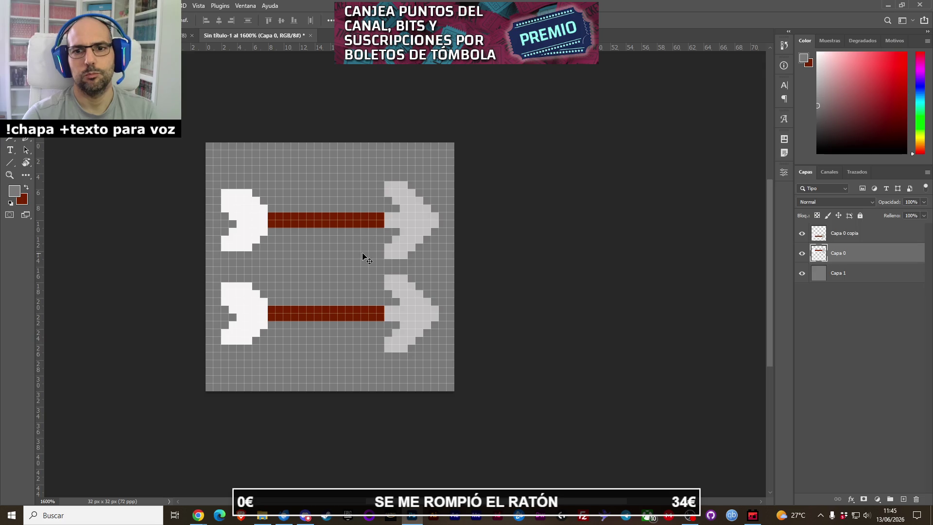
key(Up)
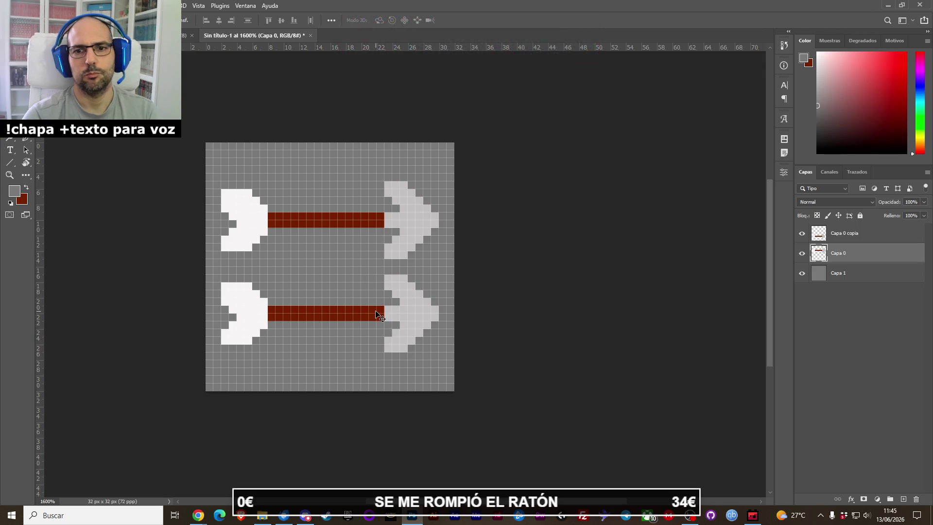
Step: Nudge the copied arrow down one pixel and fine-tune the top arrow's position
click(377, 313)
key(Down)
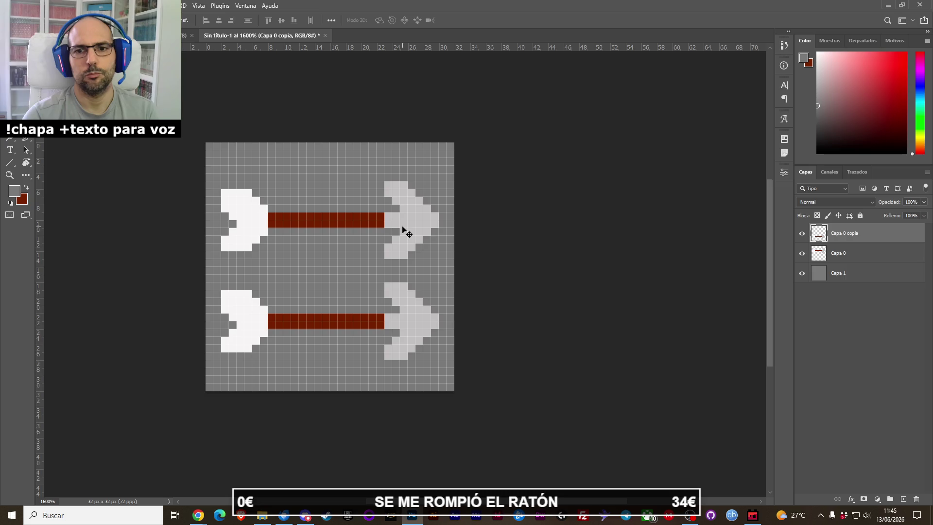
click(403, 229)
key(Up)
key(Down)
key(Up)
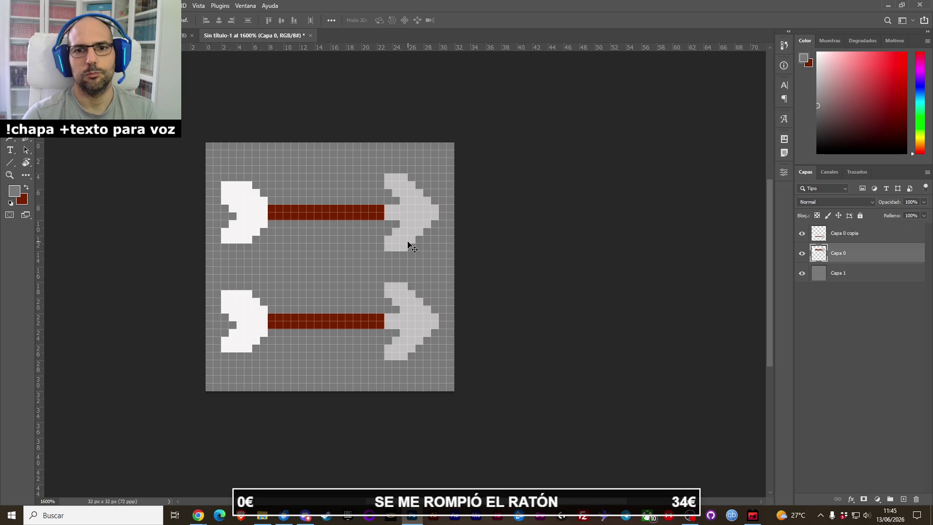
key(Down)
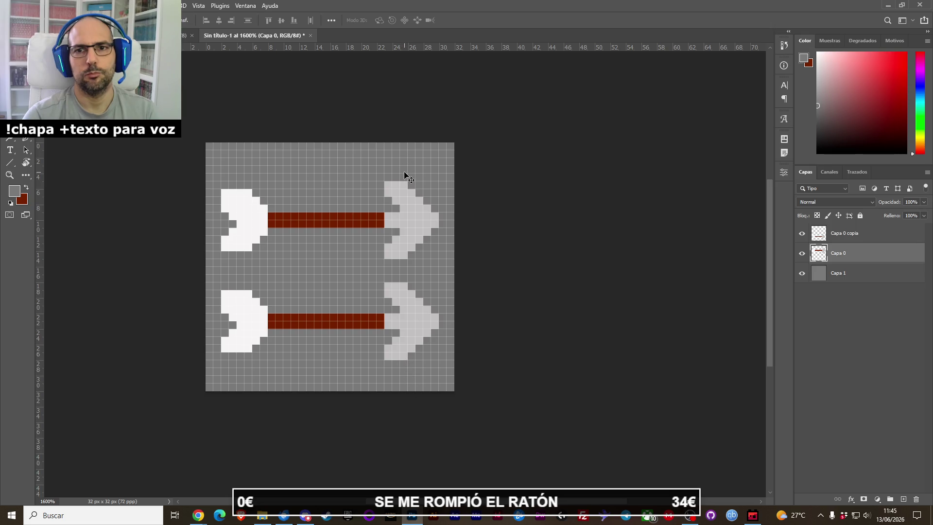
key(ctrl+alt+s)
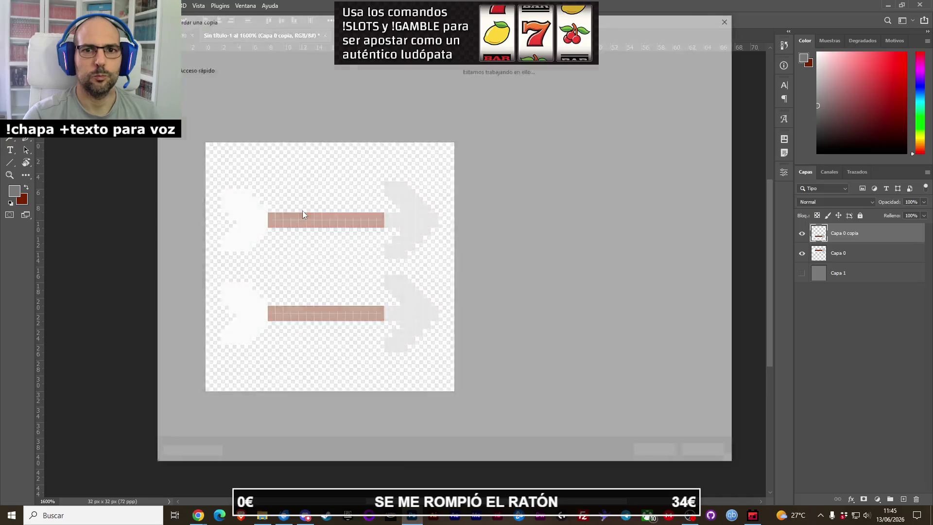
Step: Cancel Save a Copy and Quick Export as PNG, renaming flechas_presion.png to flechas_presion_spawn.png
key(Escape)
click(11, 5)
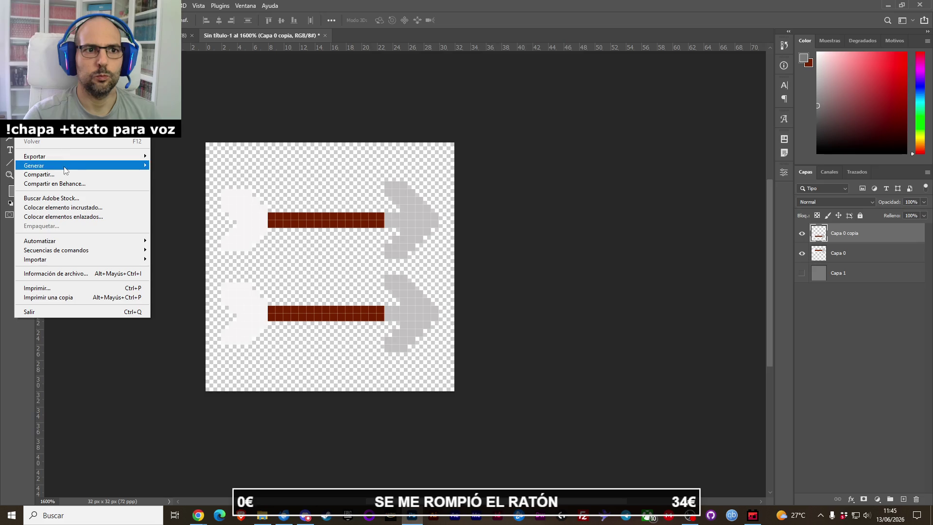
mouse_move(62, 160)
click(201, 156)
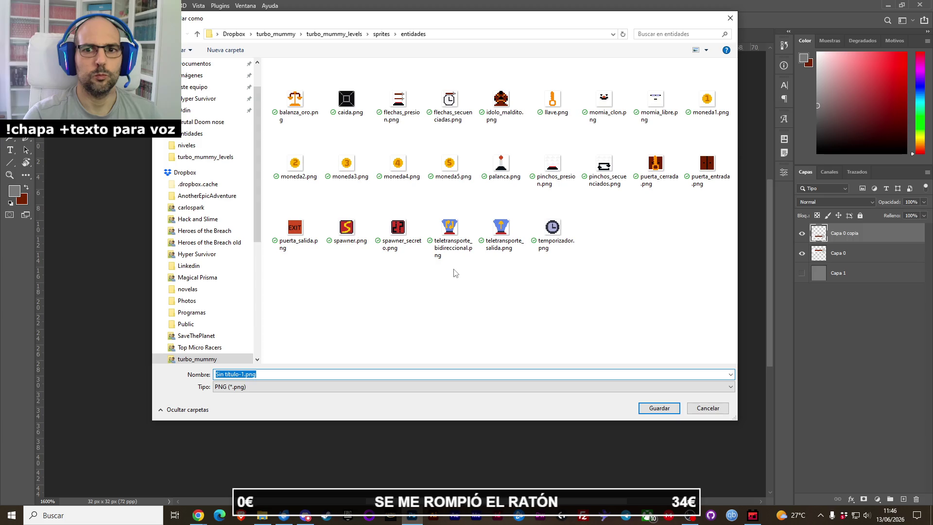
click(388, 123)
click(262, 377)
click(253, 375)
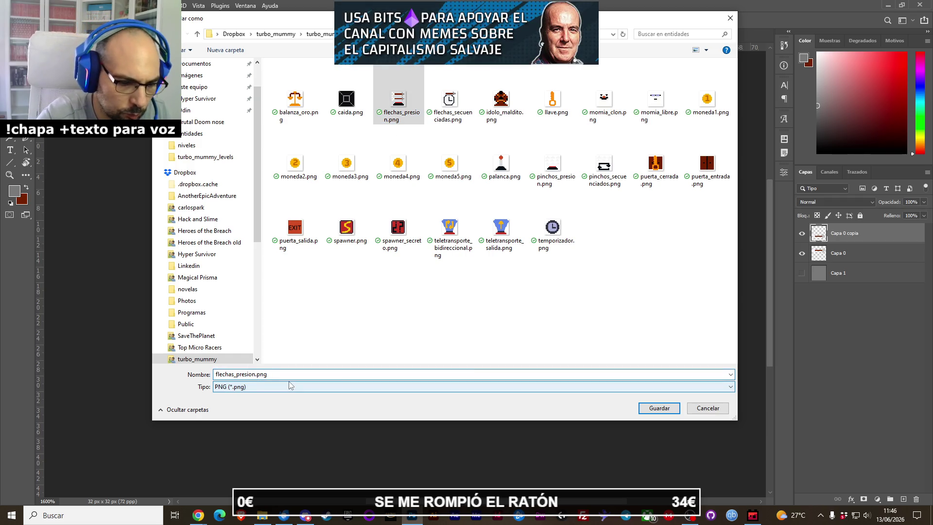
key(Right)
text(_spawn)
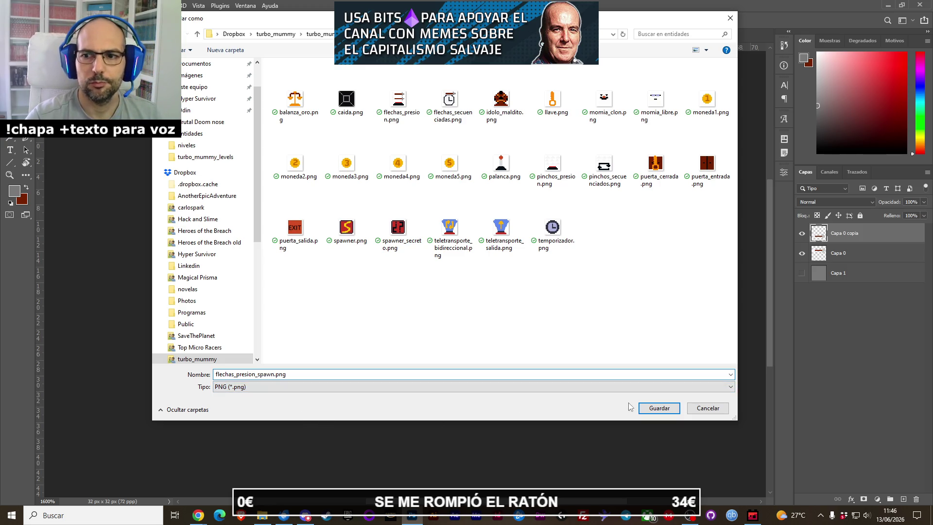
click(654, 410)
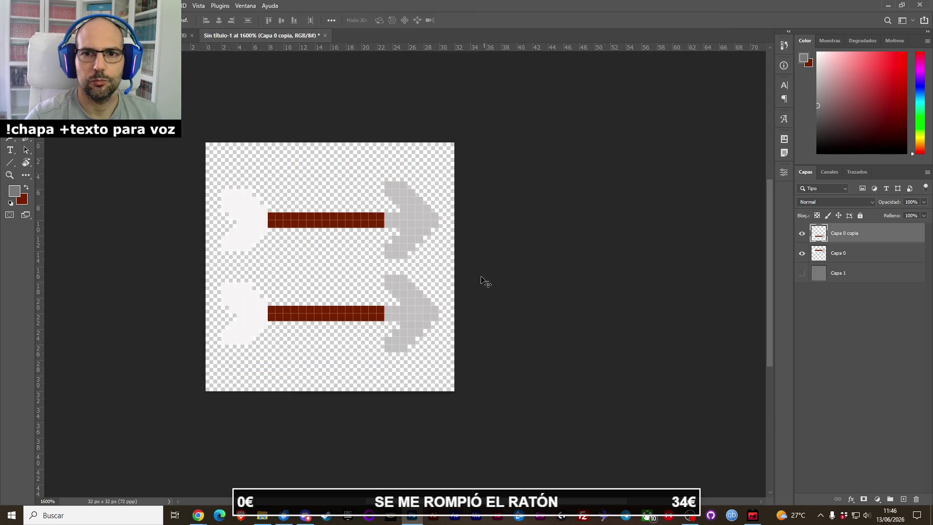
Step: Return to the 32x32 sprite document and hide both arrow layers
click(185, 35)
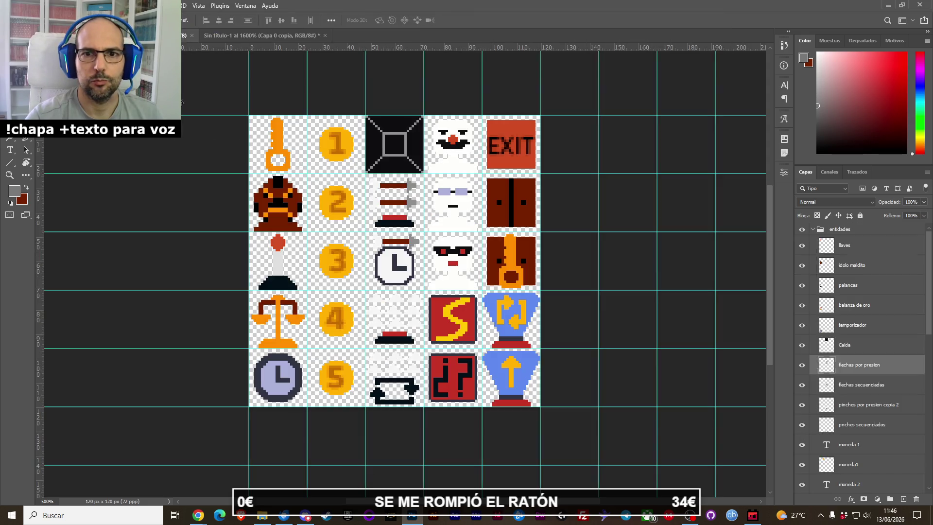
click(390, 323)
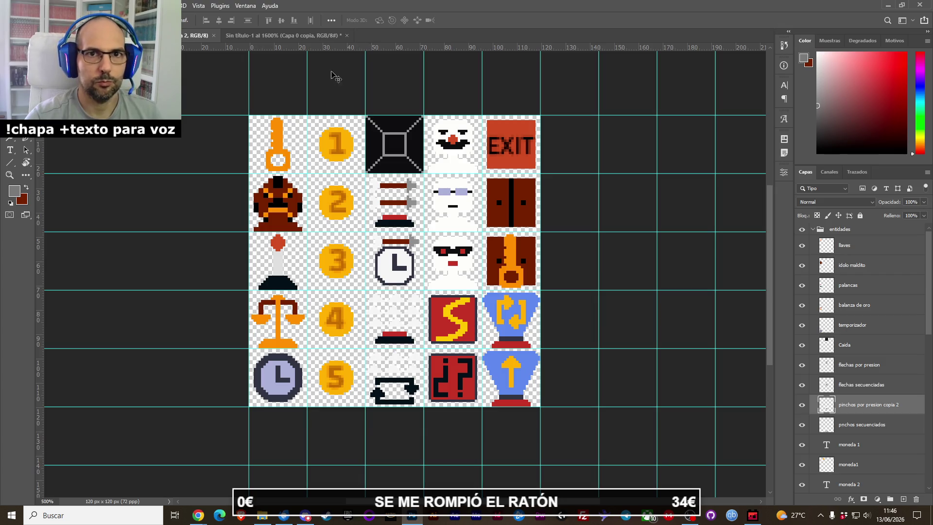
click(291, 35)
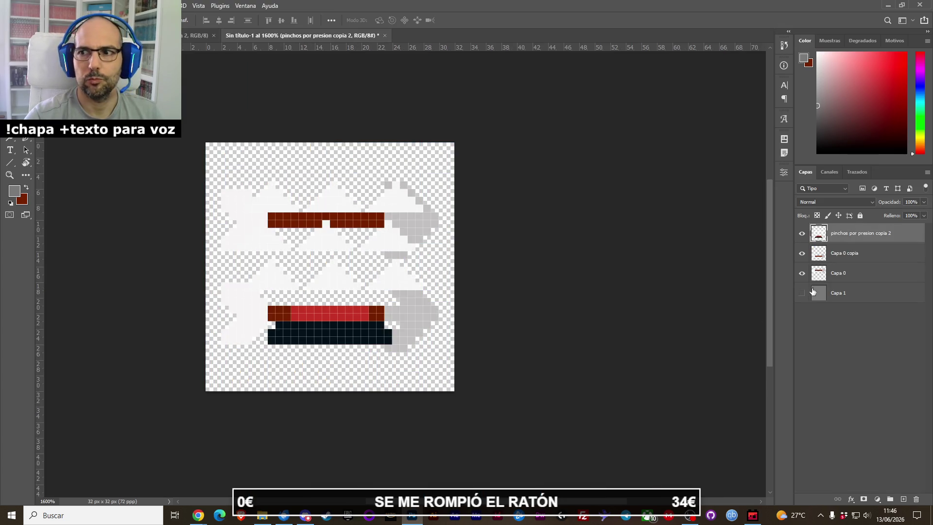
click(802, 253)
click(803, 273)
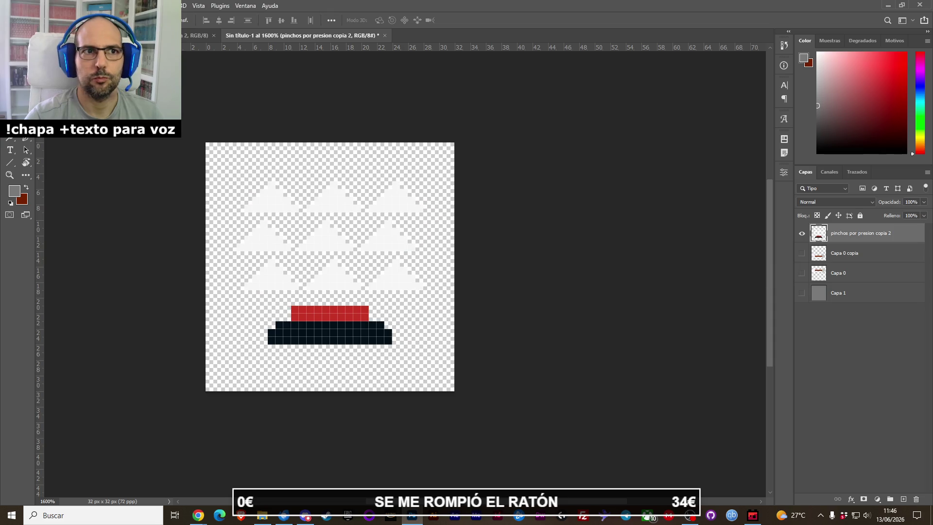
Step: Delete the white spike triangles and move the red-and-black shape up 8 pixels
key(m)
mouse_move(206, 143)
mouse_down()
mouse_move(473, 269)
mouse_move(461, 295)
mouse_up()
key(Delete)
key(ctrl+d)
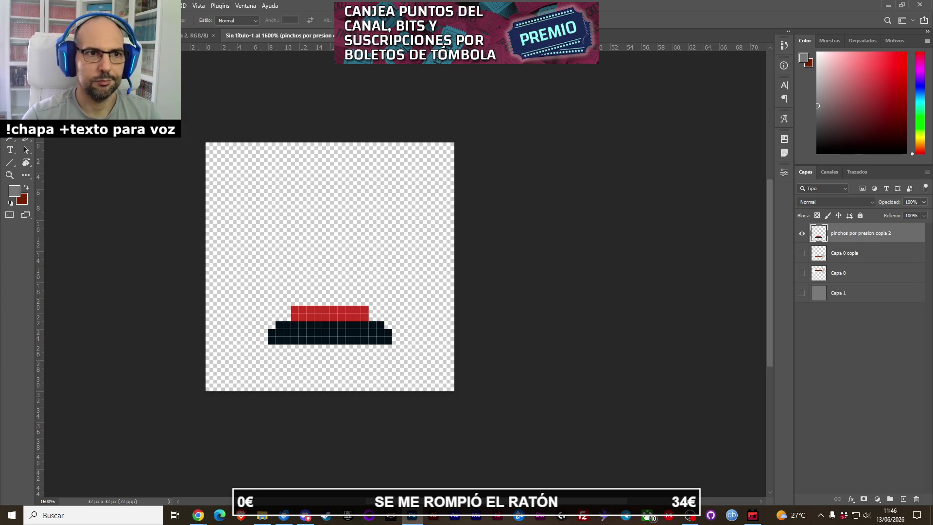
key(v)
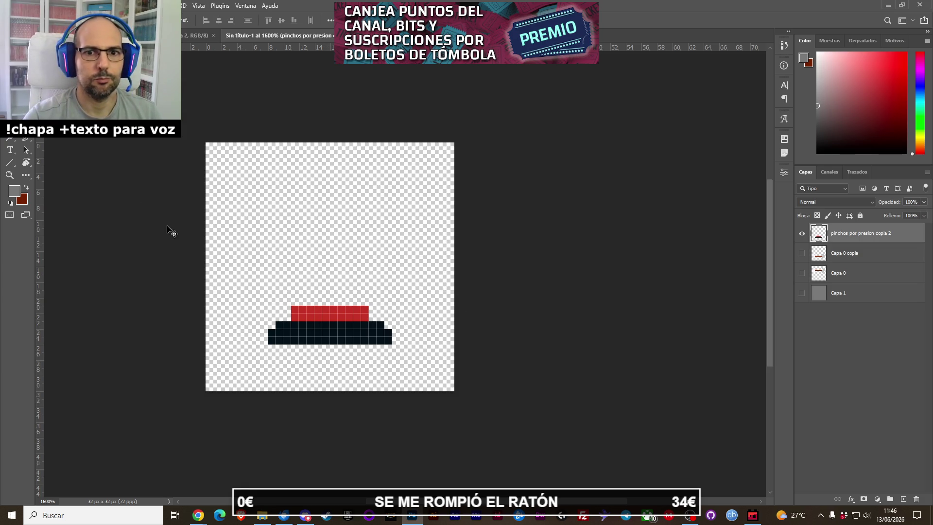
drag(324, 327, 324, 261)
Step: Pencil dark navy pixels to extend the bottom bar and add a row beneath it
key(b)
alt+click(387, 273)
drag(403, 278, 435, 279)
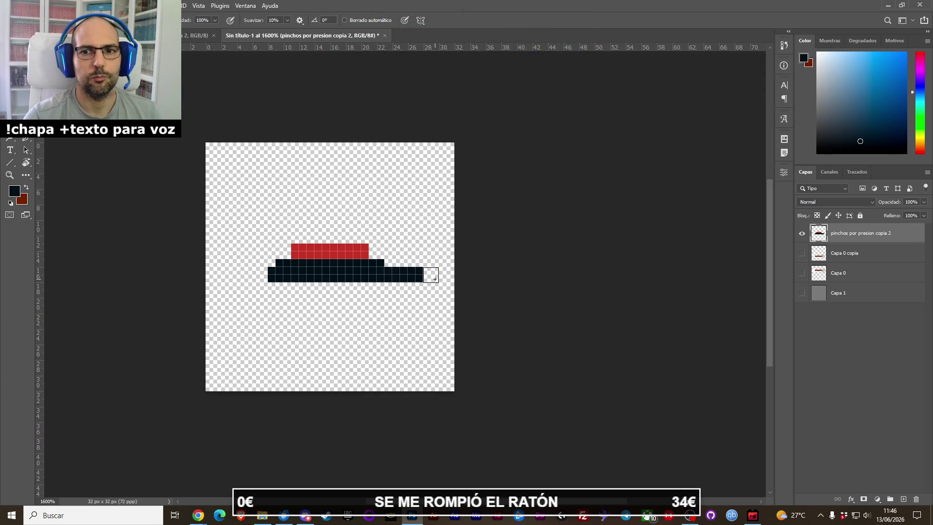
click(449, 279)
click(221, 280)
click(241, 279)
key(ctrl+z)
click(250, 278)
click(271, 279)
click(263, 276)
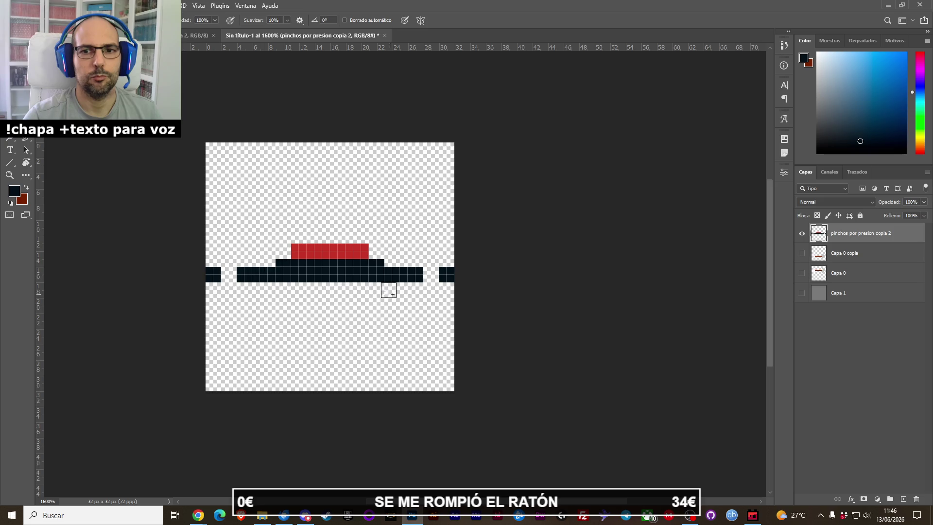
drag(416, 292, 245, 290)
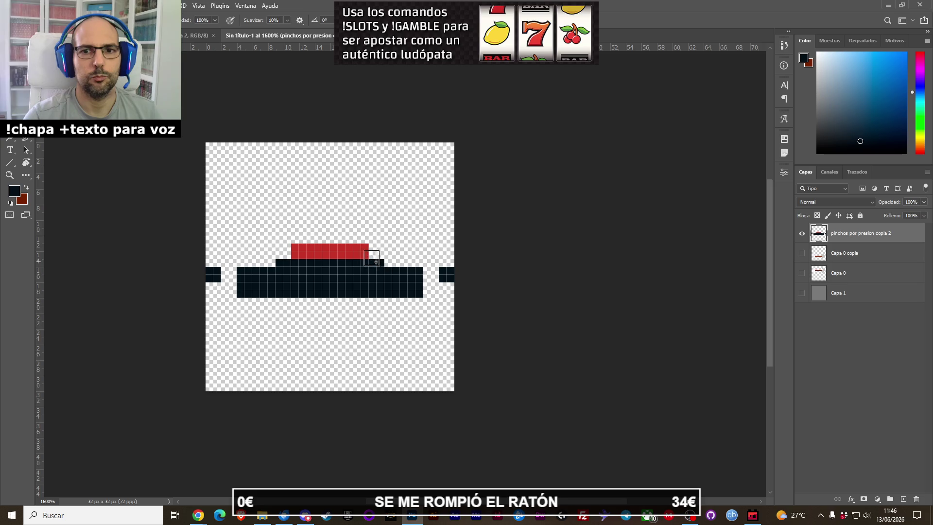
Step: Darken the lower half of the red band and extend the red row with sampled red
drag(390, 263, 272, 261)
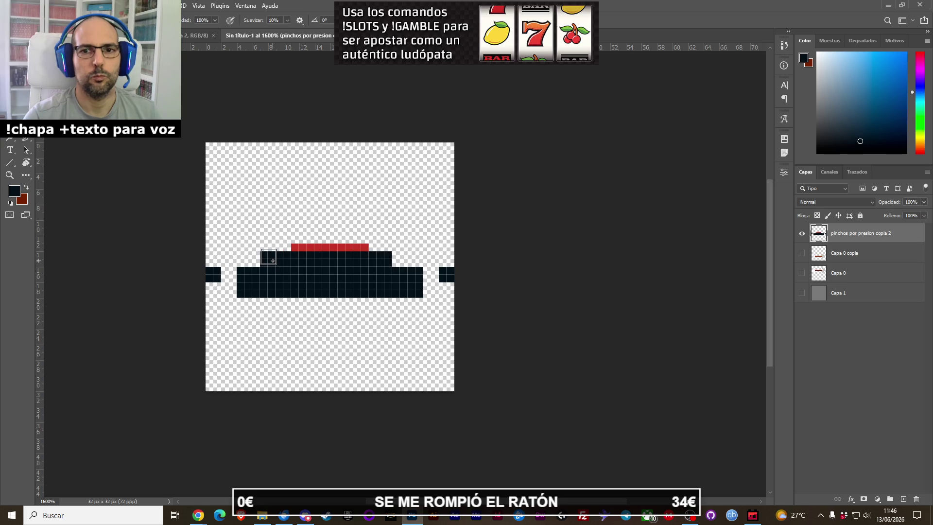
key(ctrl+z)
click(277, 260)
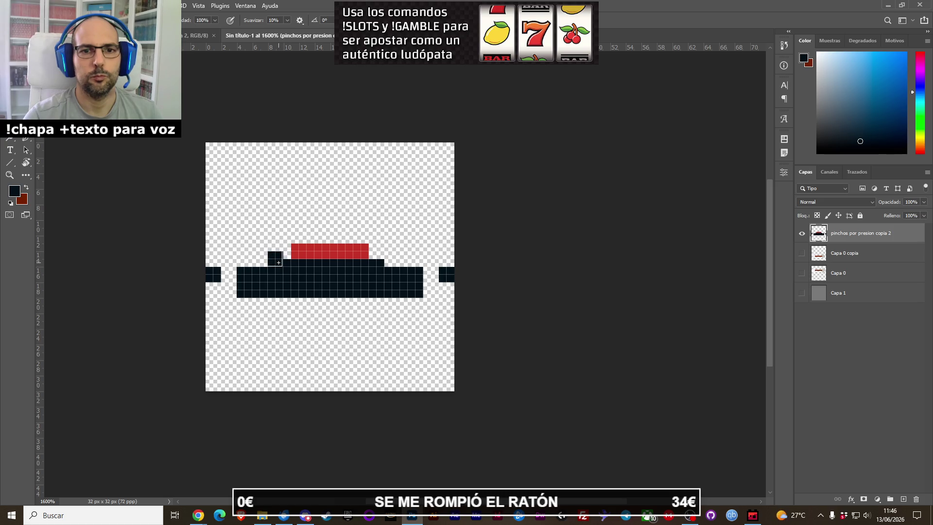
drag(290, 259, 377, 259)
click(388, 259)
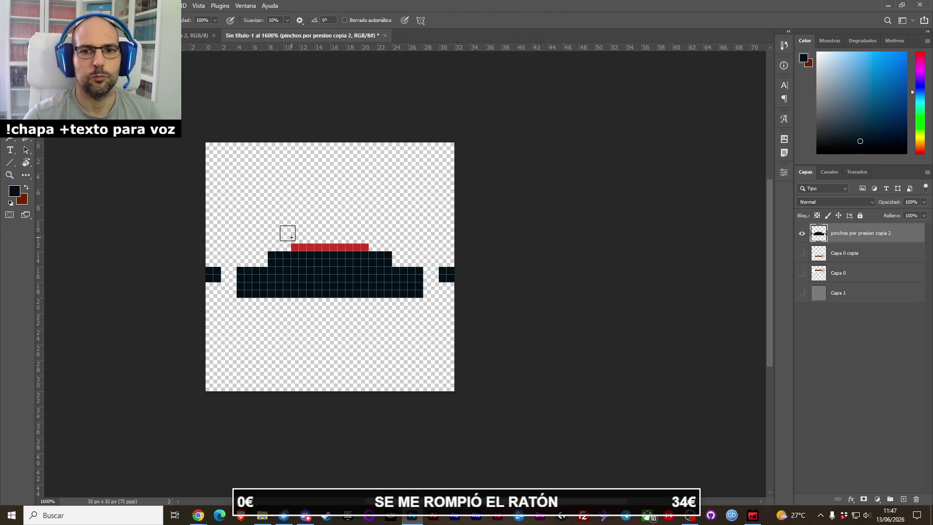
alt+click(319, 250)
drag(369, 246, 294, 246)
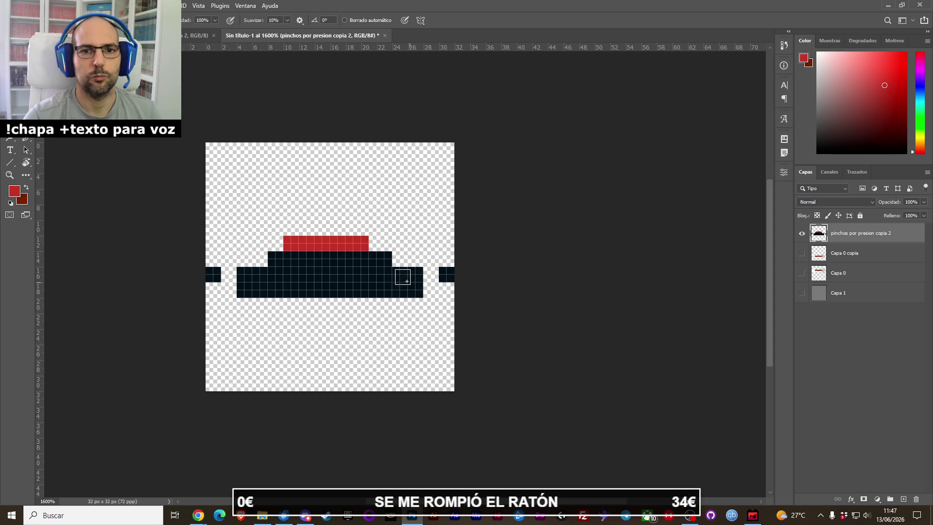
click(373, 243)
Step: Erase stray dark blocks at both edges and pencil dark edge columns and step pixels
key(e)
drag(216, 271, 208, 275)
drag(442, 271, 449, 276)
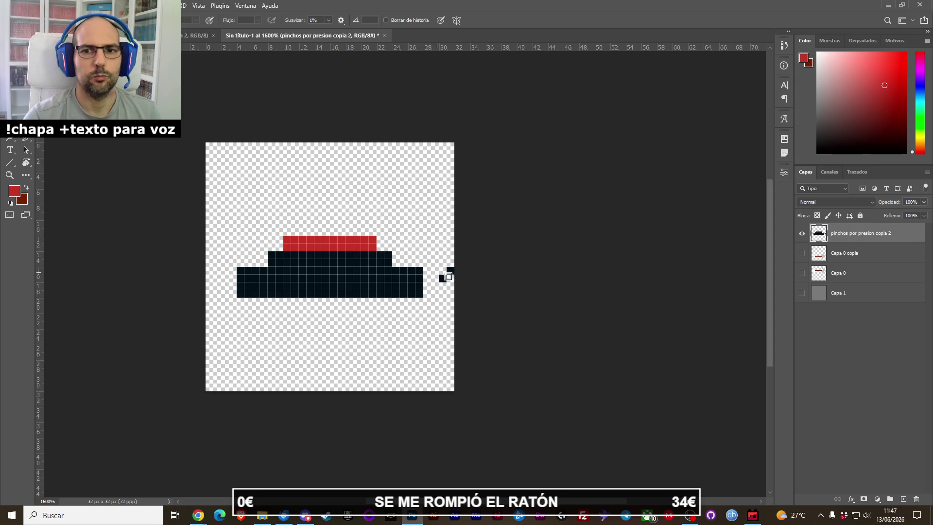
key(b)
alt+click(277, 283)
drag(232, 272, 233, 294)
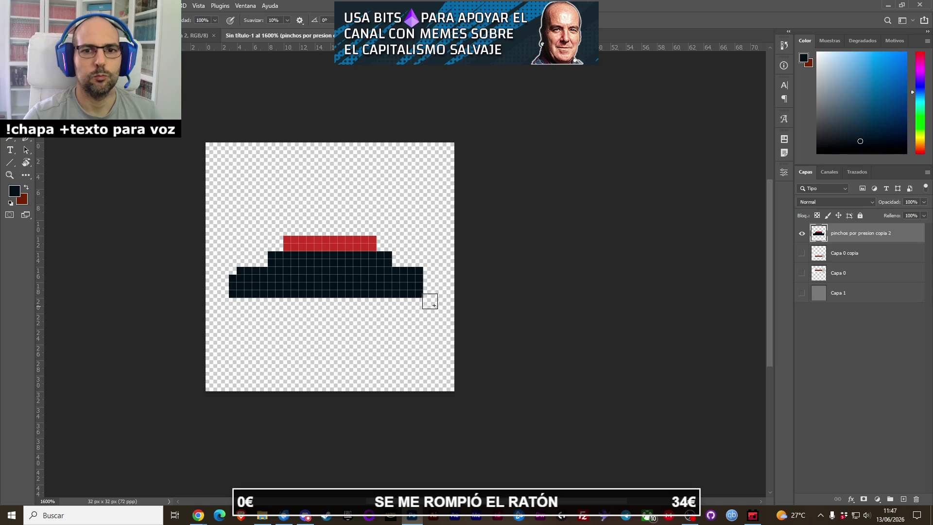
drag(427, 278, 428, 294)
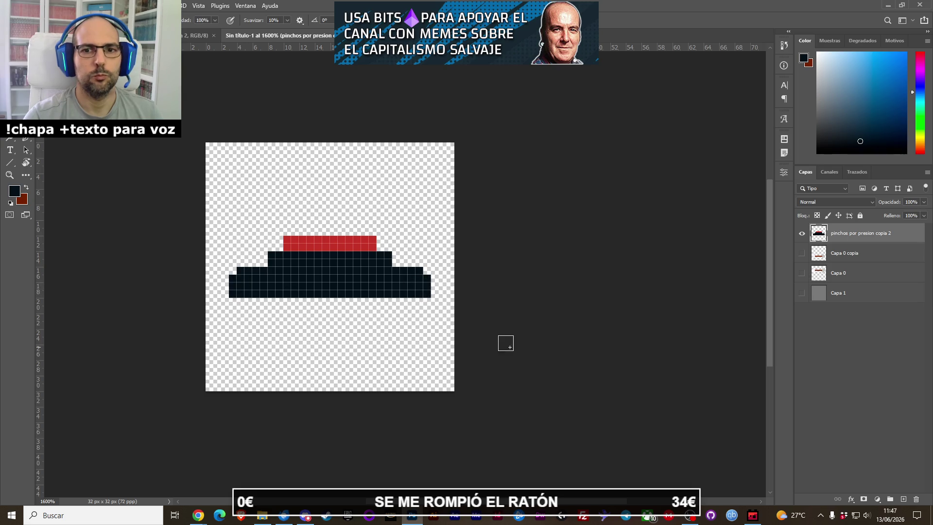
click(397, 270)
click(272, 271)
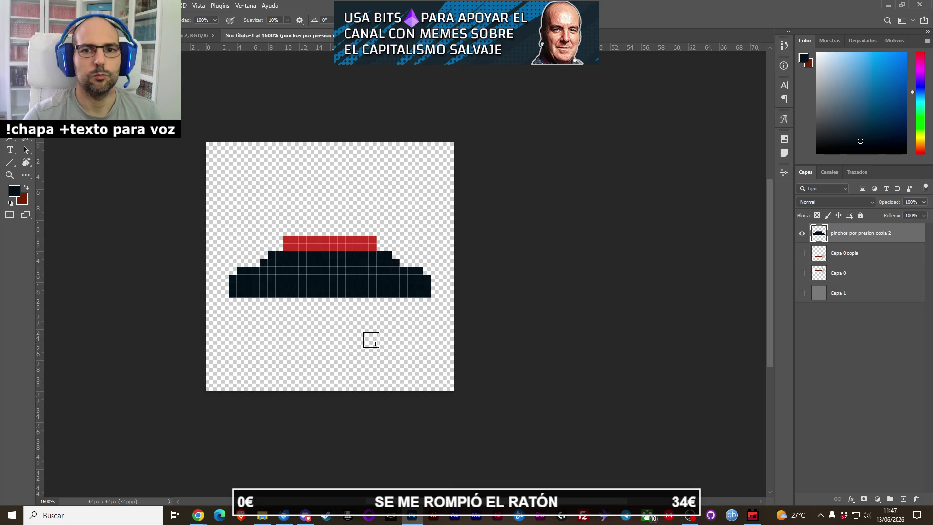
click(267, 274)
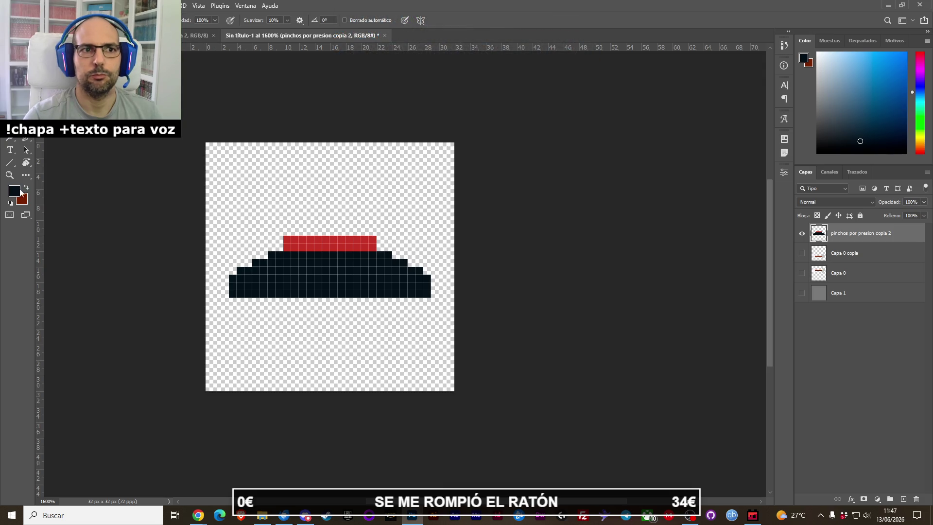
Step: Pencil an extra row of red pixels along the top of the band
alt+click(342, 243)
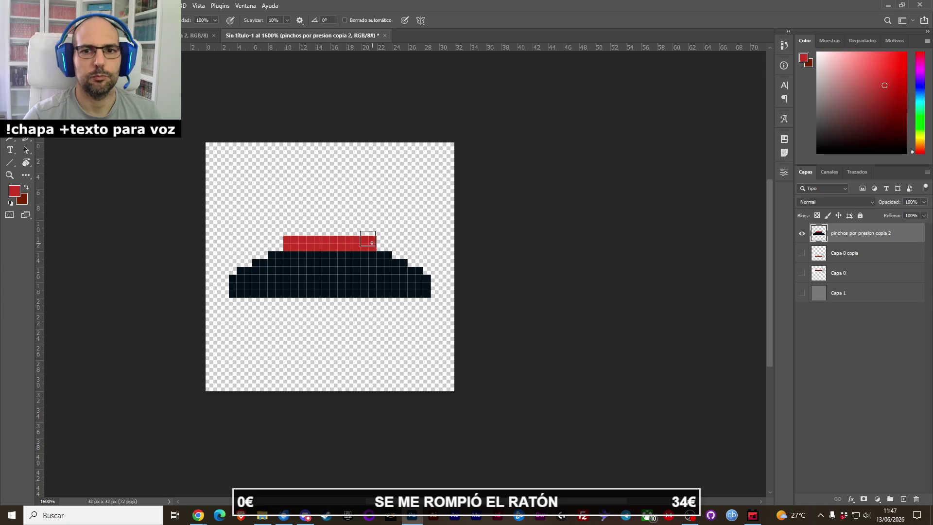
mouse_move(304, 233)
mouse_down()
mouse_move(294, 233)
mouse_move(374, 234)
mouse_up()
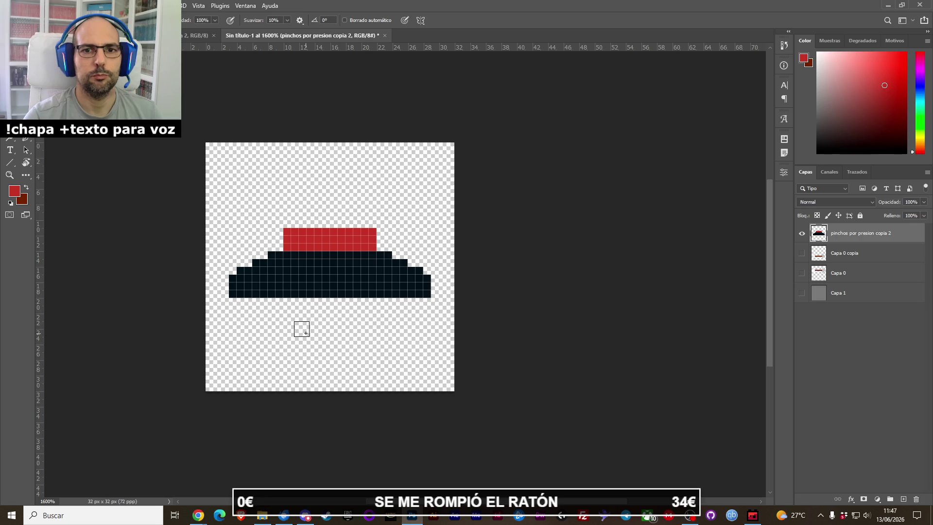
click(10, 6)
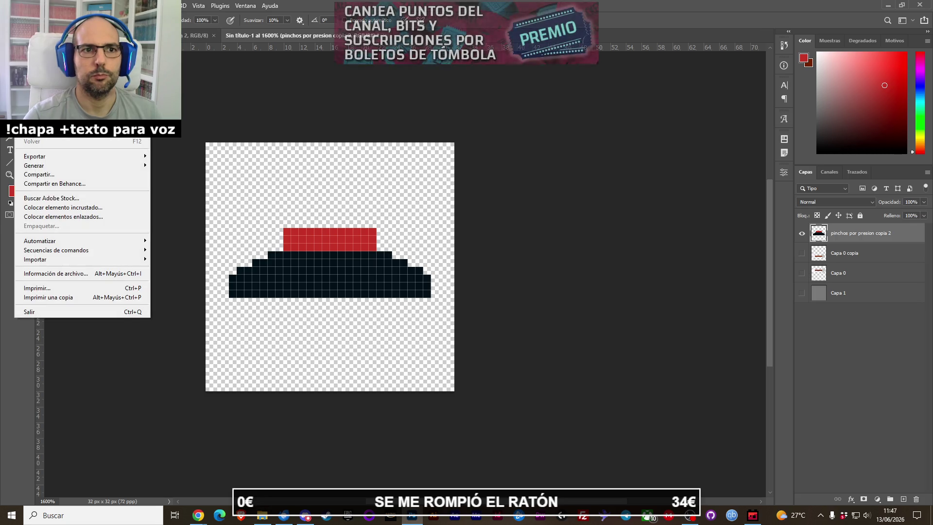
Step: Back out of Save a Copy and Quick Export the sprite as flechas_presion_placa.png
click(32, 100)
click(287, 387)
click(286, 346)
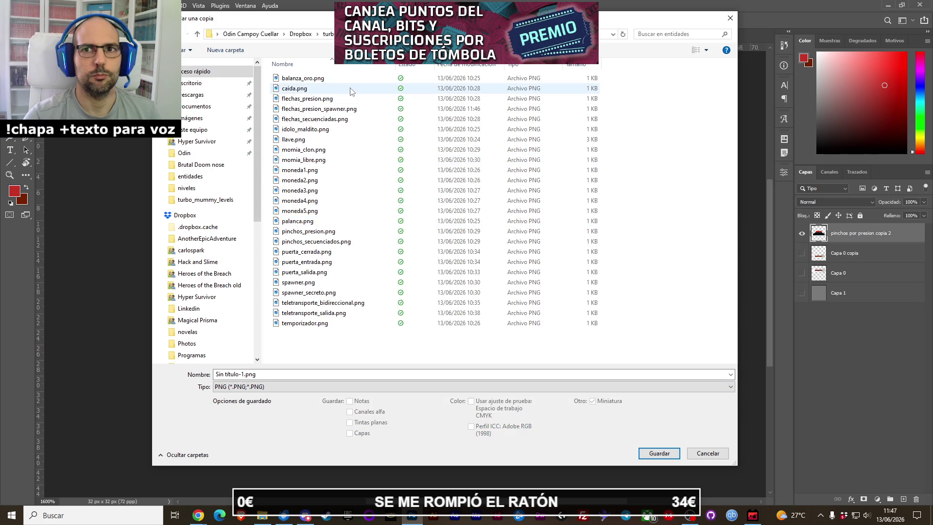
key(Escape)
click(10, 6)
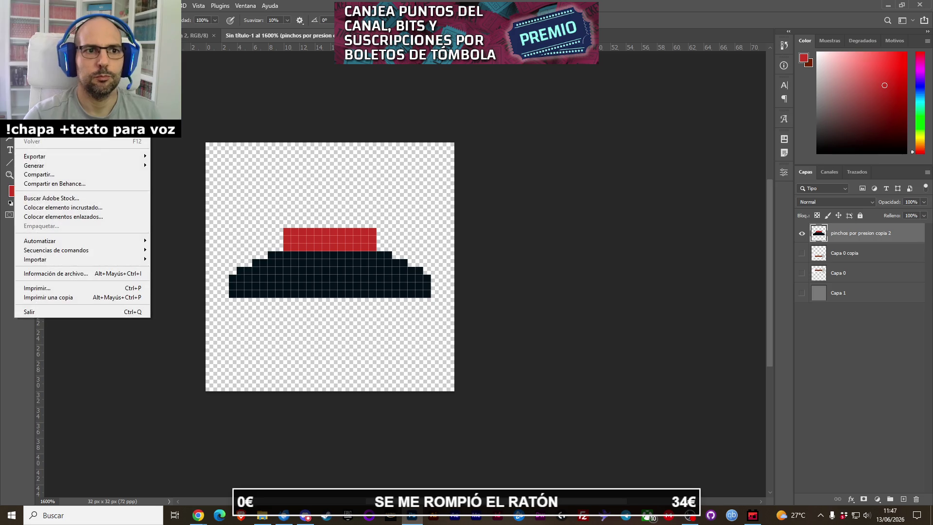
mouse_move(92, 156)
click(204, 156)
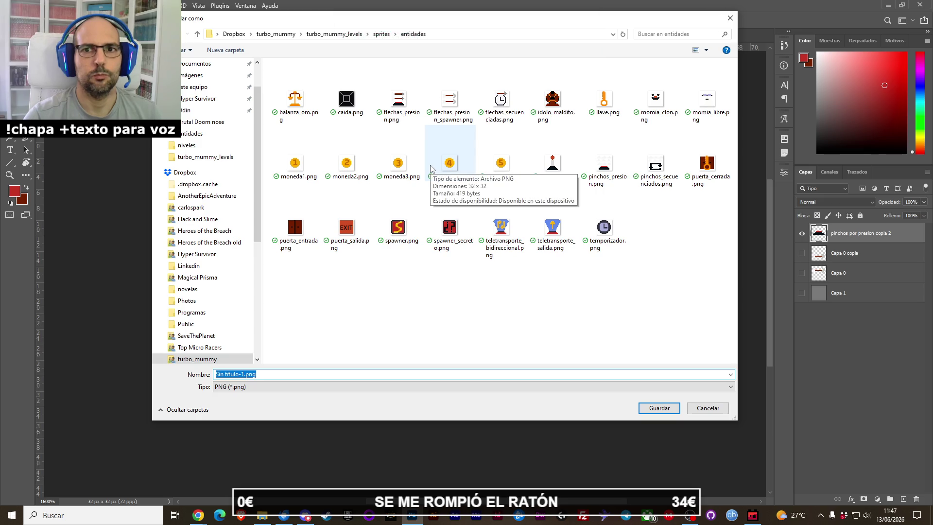
click(450, 99)
click(268, 374)
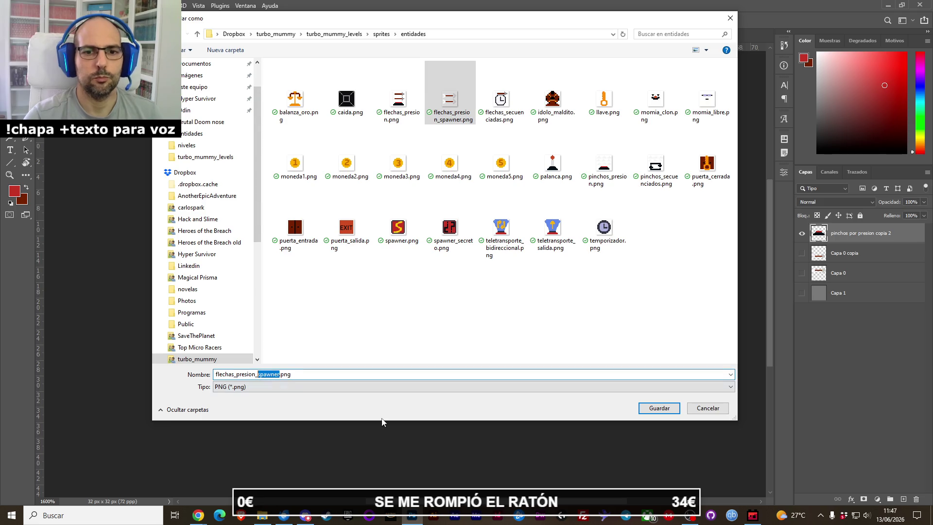
text(placa)
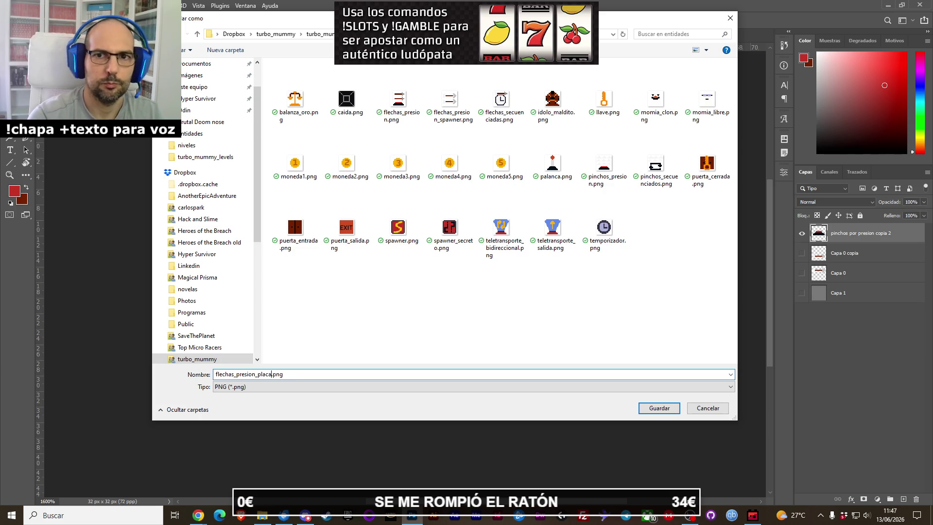
key(Return)
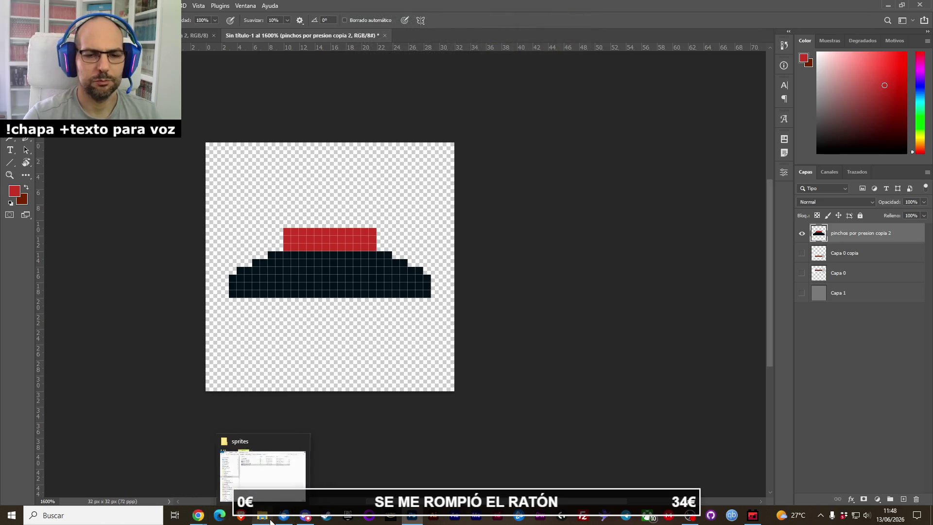
Step: Correct the entity name to flechas_presion_spawner and load flechas_presion_spawner.png as its preview
click(753, 516)
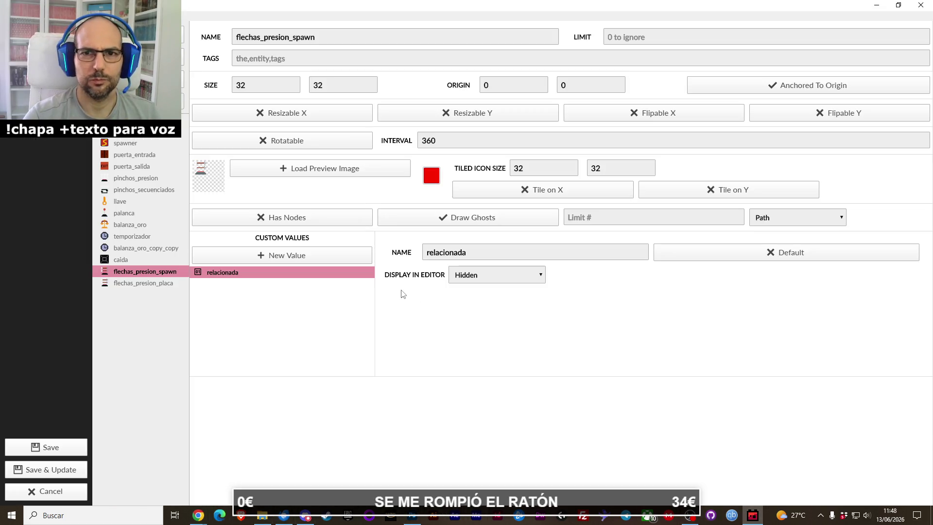
click(146, 283)
click(146, 276)
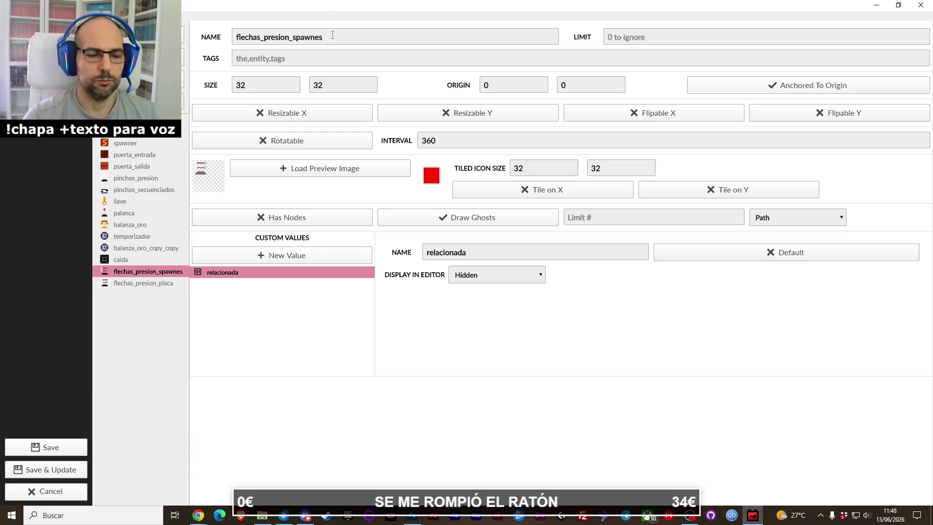
key(BackSpace)
text(r)
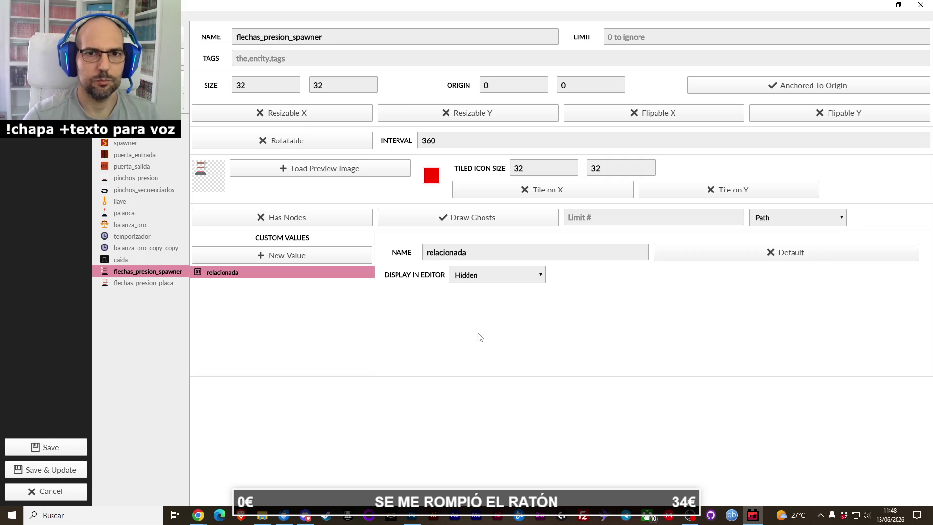
click(261, 179)
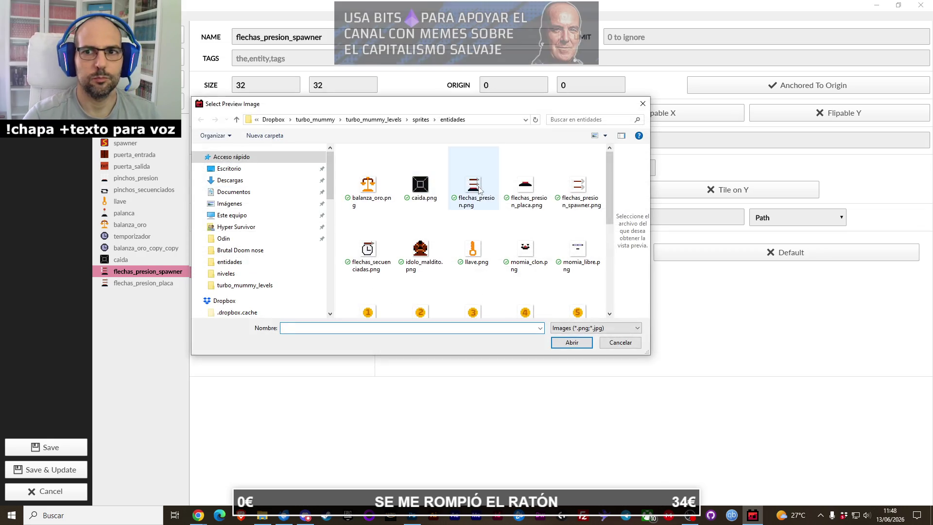
double_click(577, 184)
Step: Set flechas_presion_placa.png as the flechas_presion_placa entity's preview image
click(139, 282)
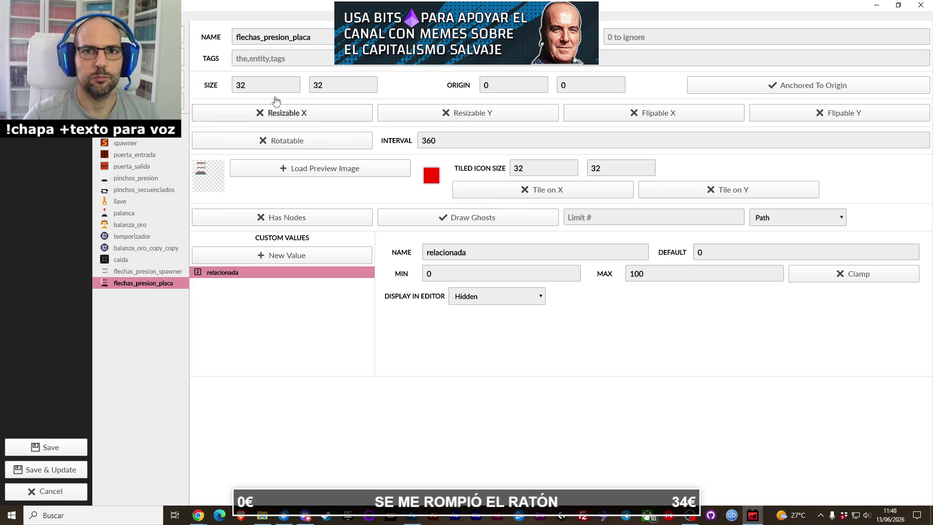
click(156, 272)
click(157, 283)
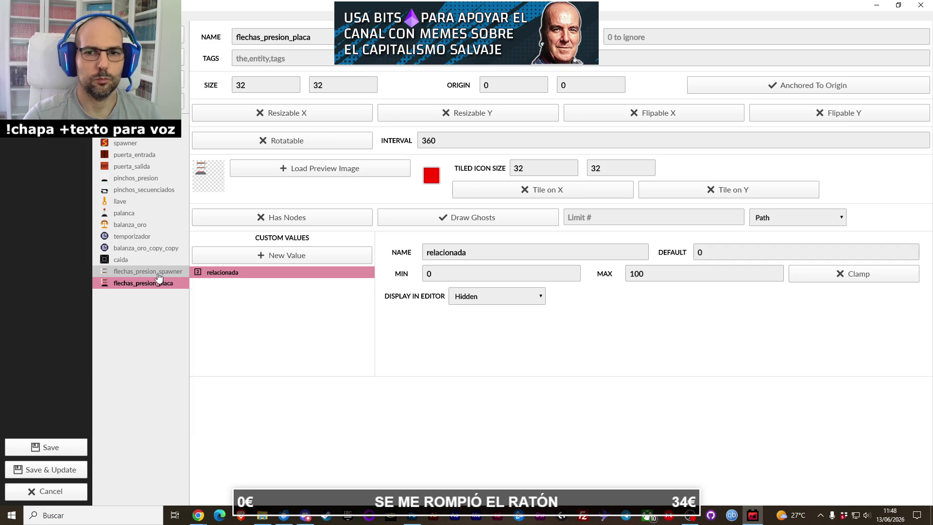
click(159, 273)
click(162, 284)
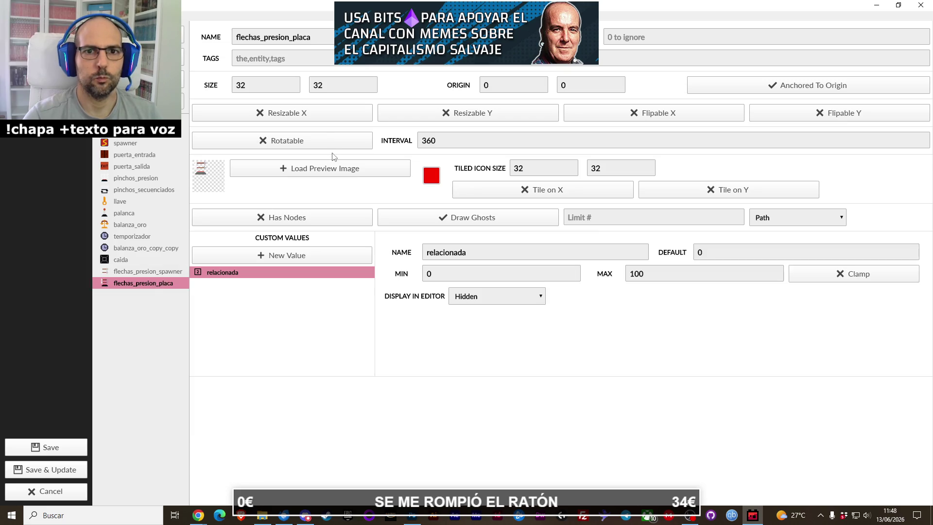
click(324, 170)
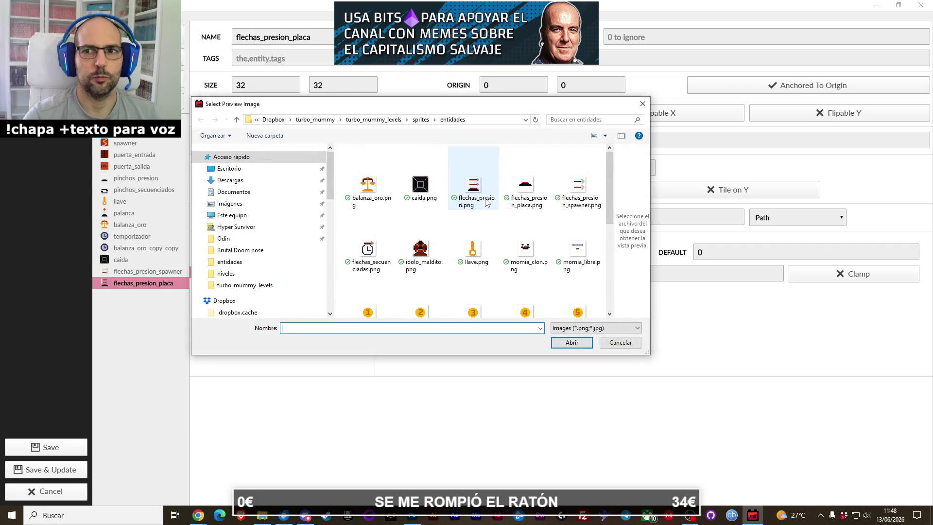
double_click(526, 185)
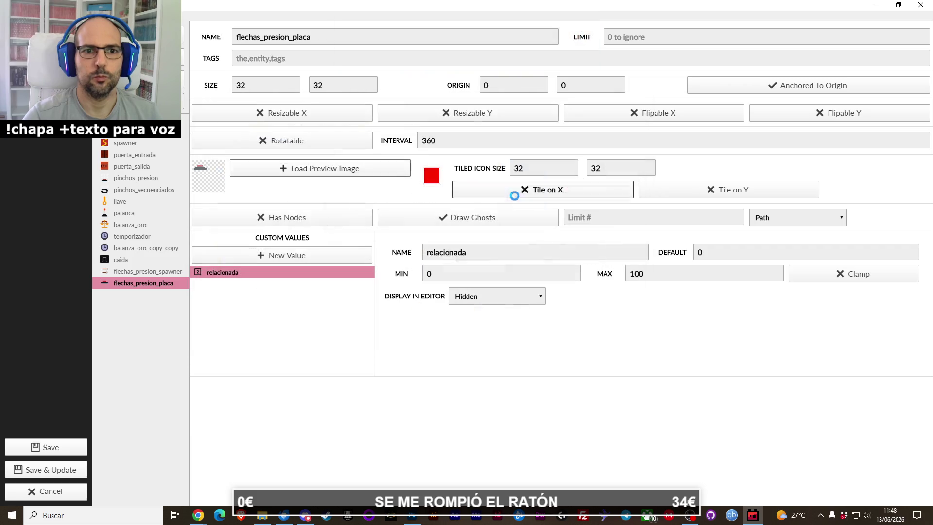
Step: Delete the relacionada value from the flechas_presion_spawner entity
click(155, 272)
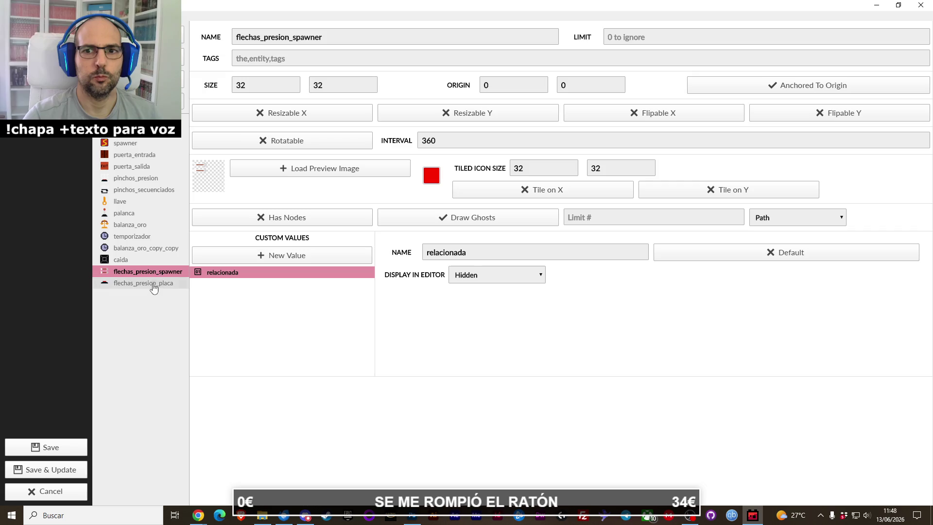
click(145, 284)
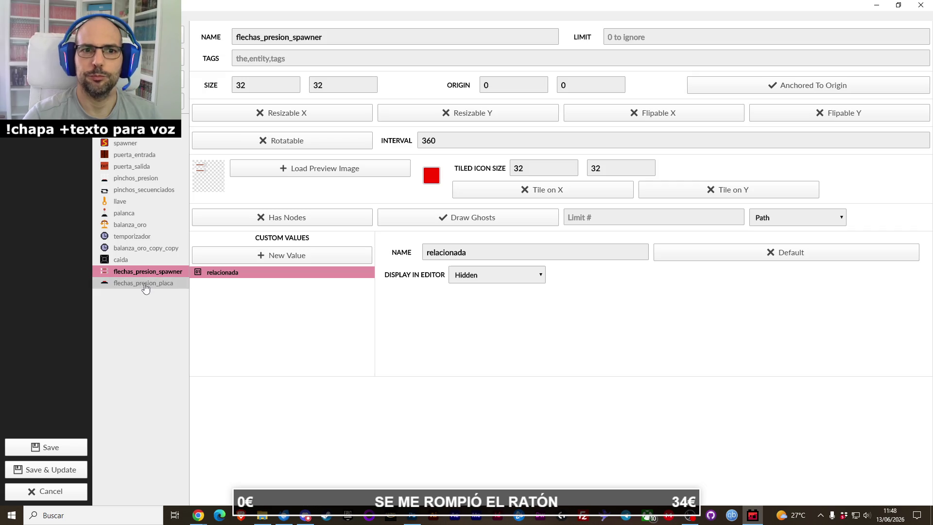
click(153, 273)
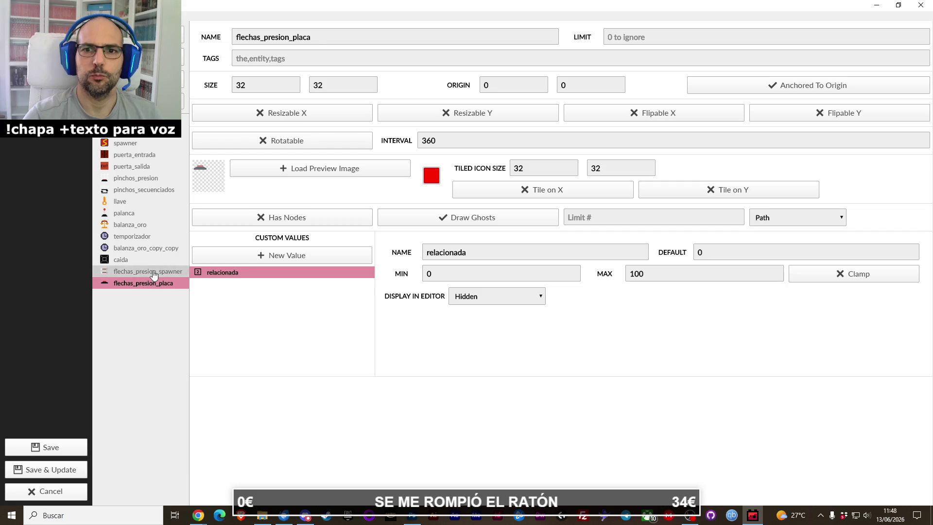
right_click(221, 277)
click(227, 287)
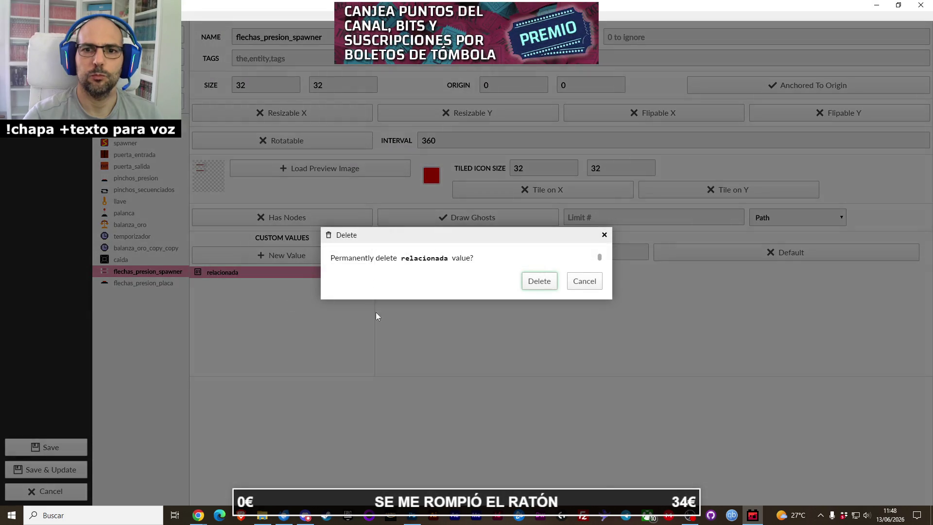
click(539, 281)
click(167, 288)
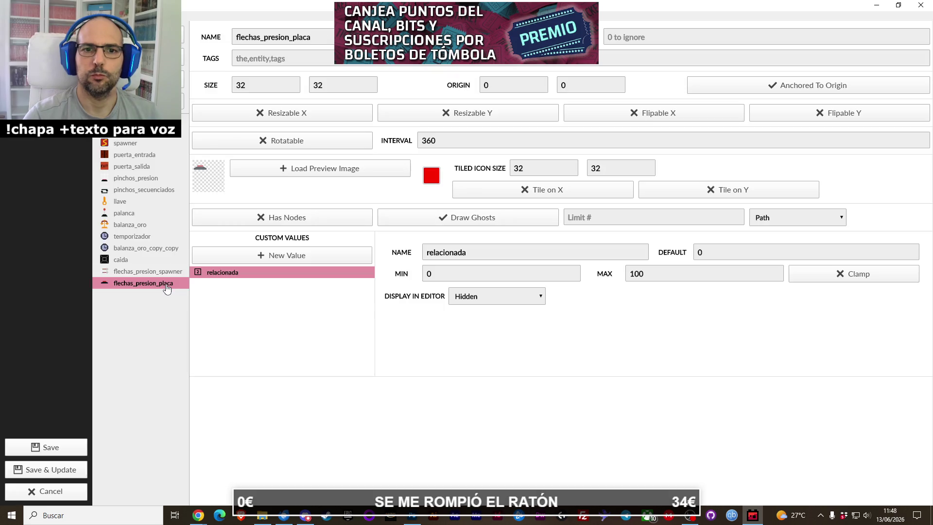
right_click(167, 289)
Step: Delete the relacionada value from flechas_presion_placa, keeping the entity itself
click(184, 296)
click(586, 281)
right_click(307, 281)
click(325, 287)
click(539, 281)
Step: Add an Integer custom value named relacionada to flechas_presion_spawner
click(179, 271)
click(286, 255)
double_click(454, 258)
text(relacionada)
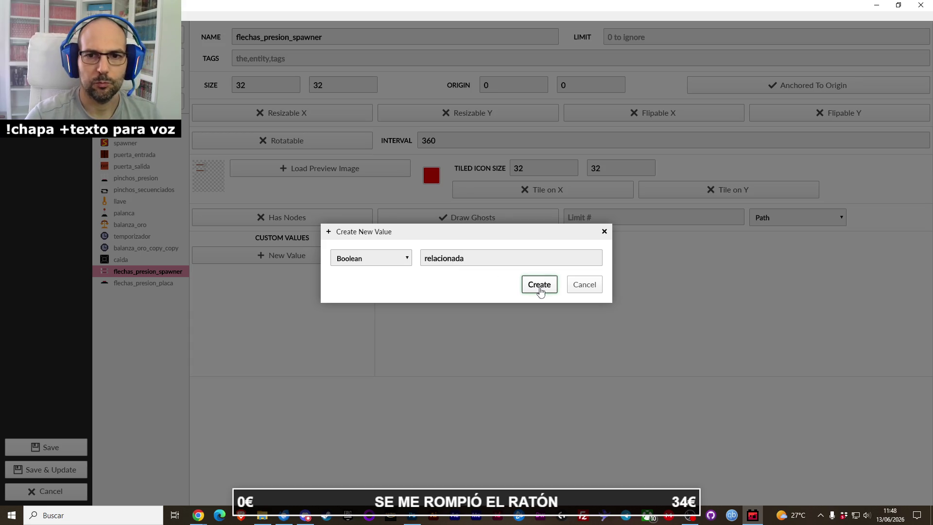
click(387, 258)
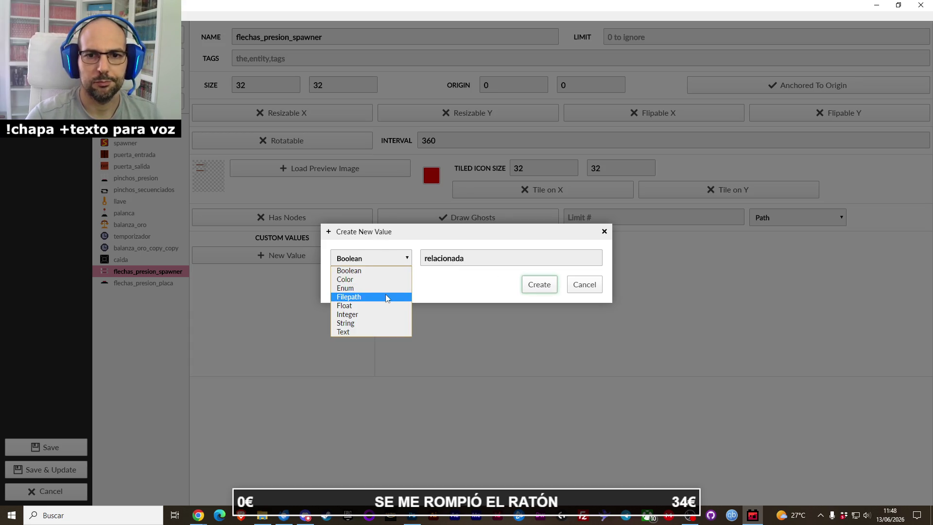
click(374, 319)
click(538, 285)
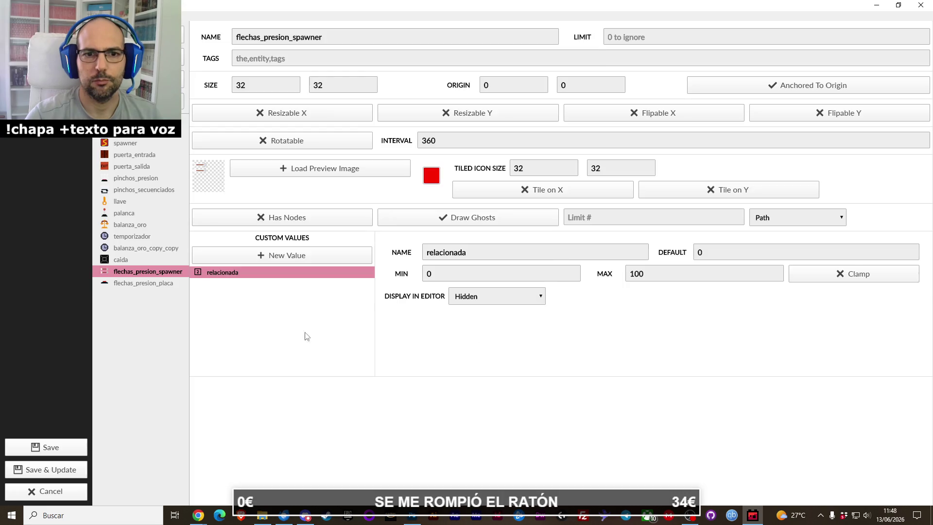
Step: Set the spawner's relacionada maximum to 200
click(157, 285)
click(164, 273)
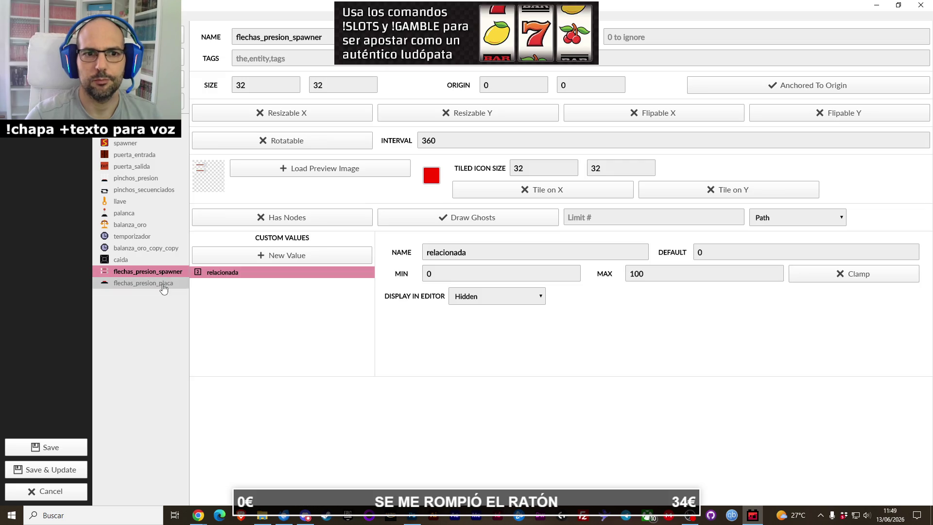
click(164, 286)
click(164, 275)
text(200)
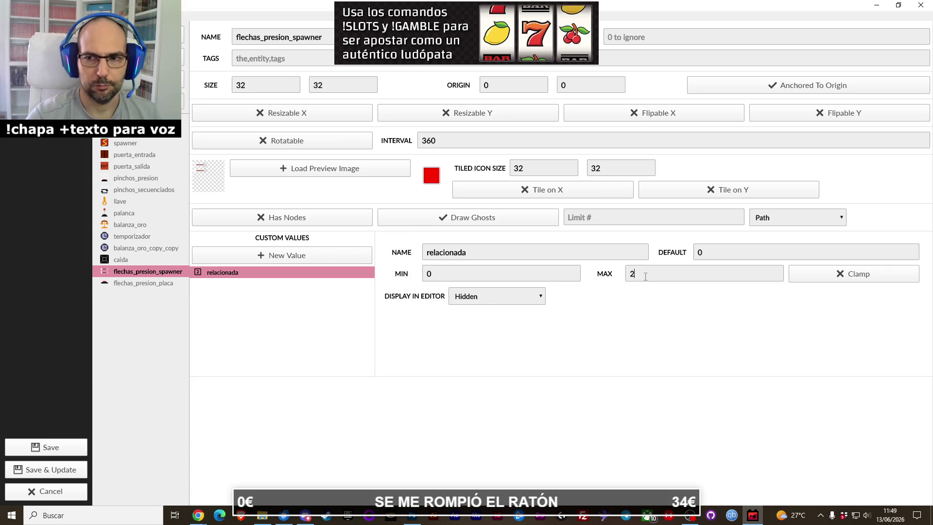
Step: Begin adding a new custom value to flechas_presion_placa
click(141, 284)
click(234, 258)
click(384, 259)
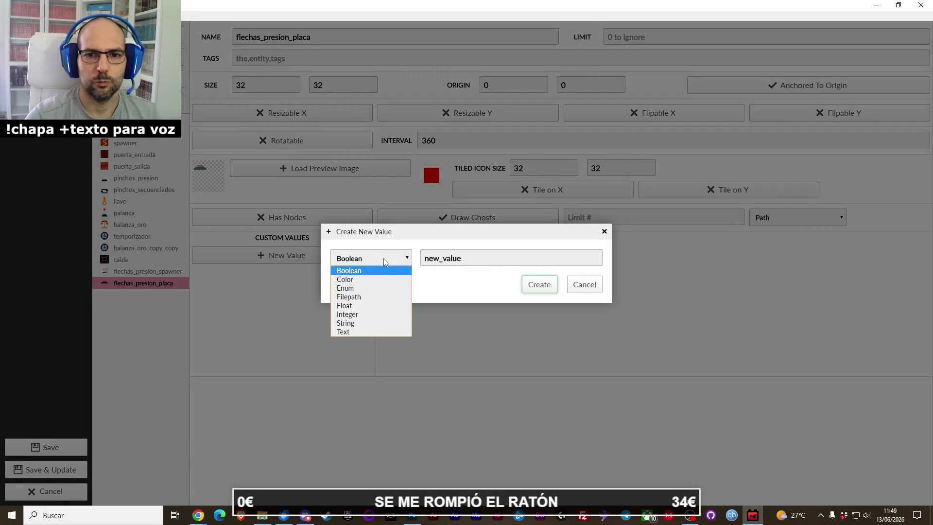
Step: Create an Integer value named relacionada on flechas_presion_placa
click(348, 314)
double_click(460, 259)
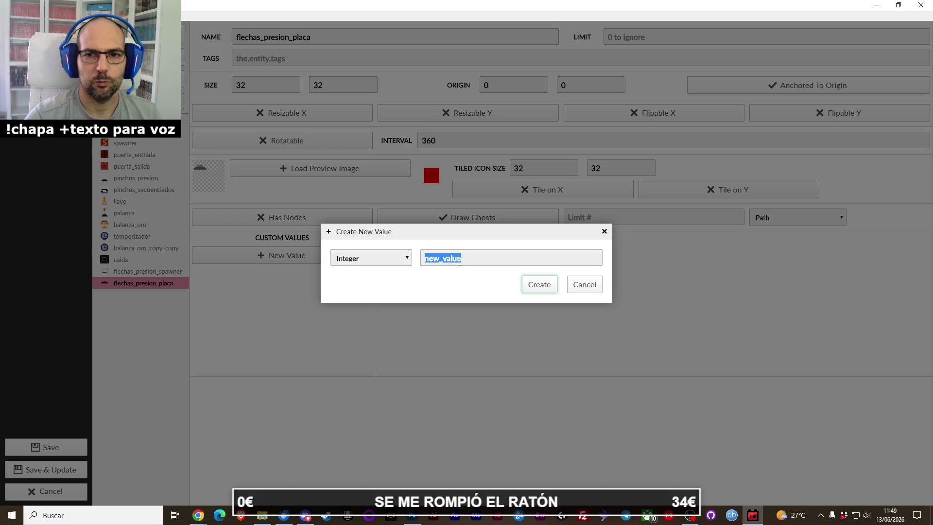
text(relacian)
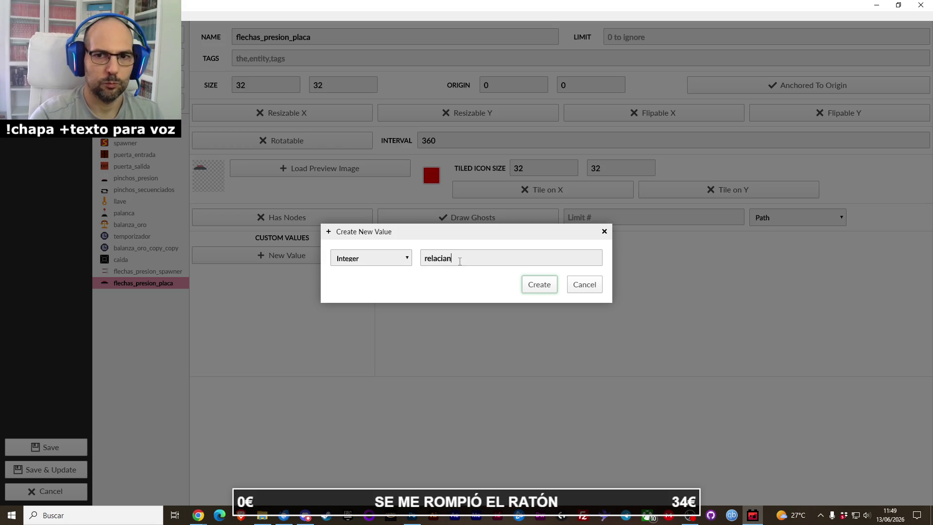
key(BackSpace)
key(BackSpace)
text(ionada)
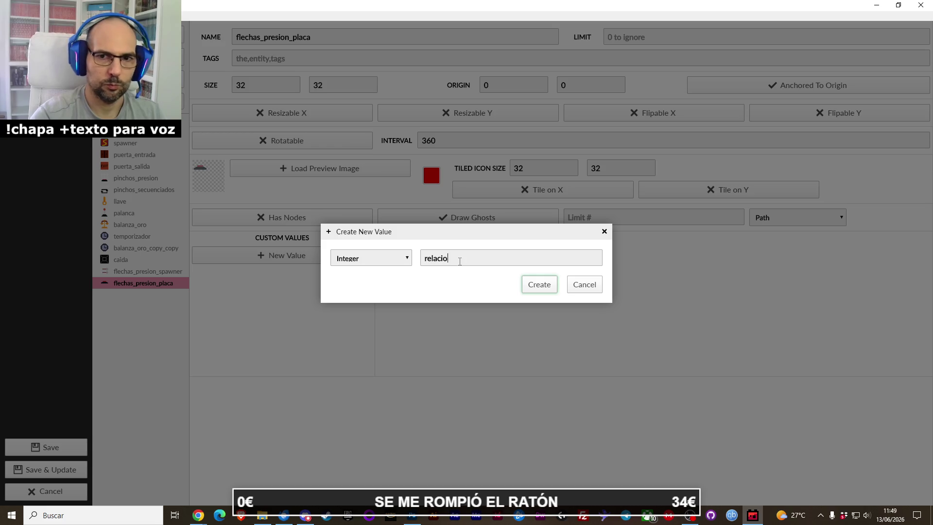
click(539, 284)
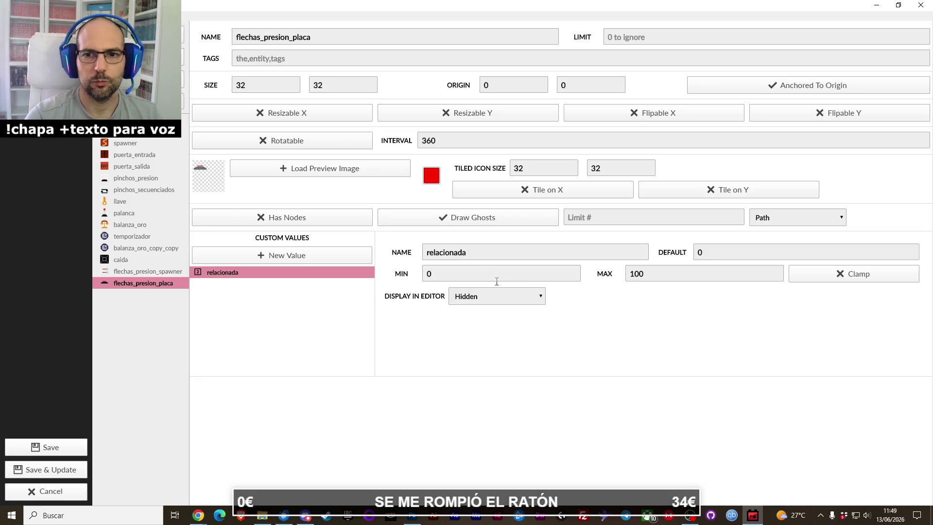
Step: Raise relacionada's maximum from 100 to 200 and save the entity changes
double_click(468, 260)
click(460, 274)
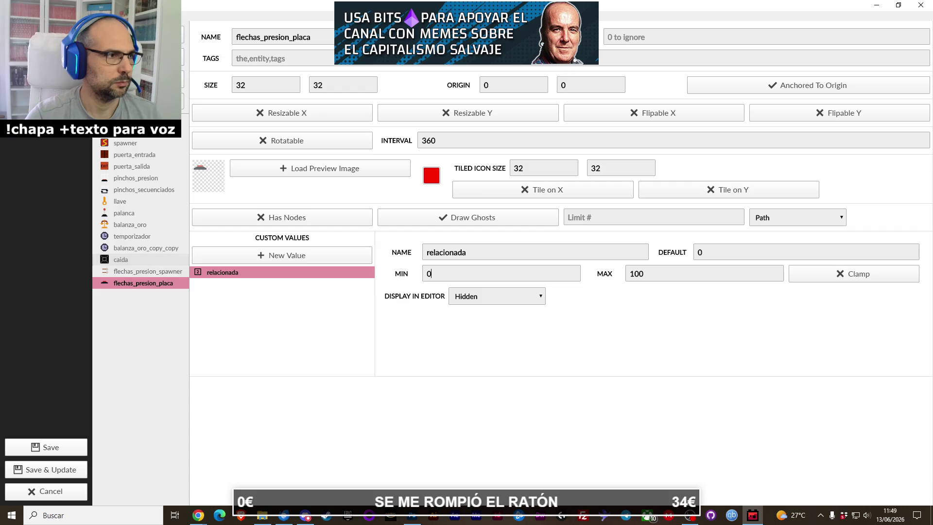
key(alt+Tab)
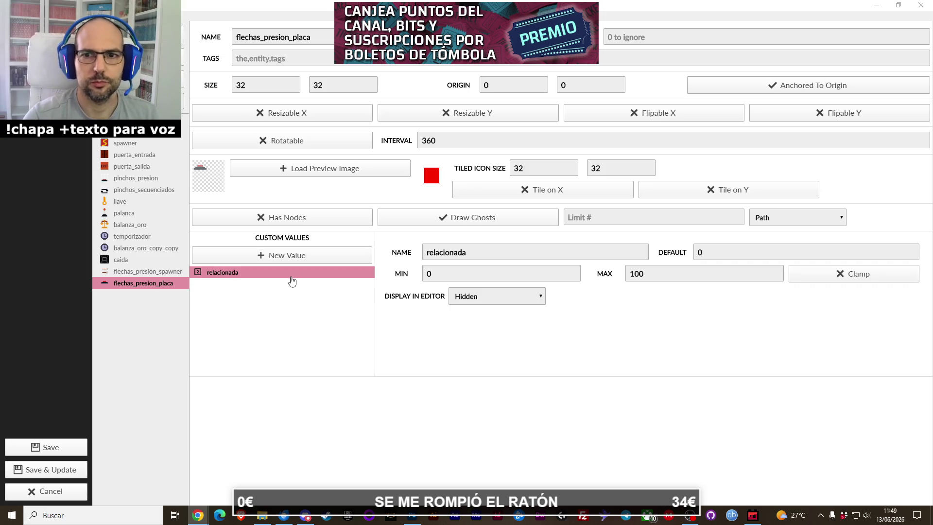
click(158, 272)
click(159, 283)
click(159, 272)
click(160, 284)
double_click(632, 272)
text(200)
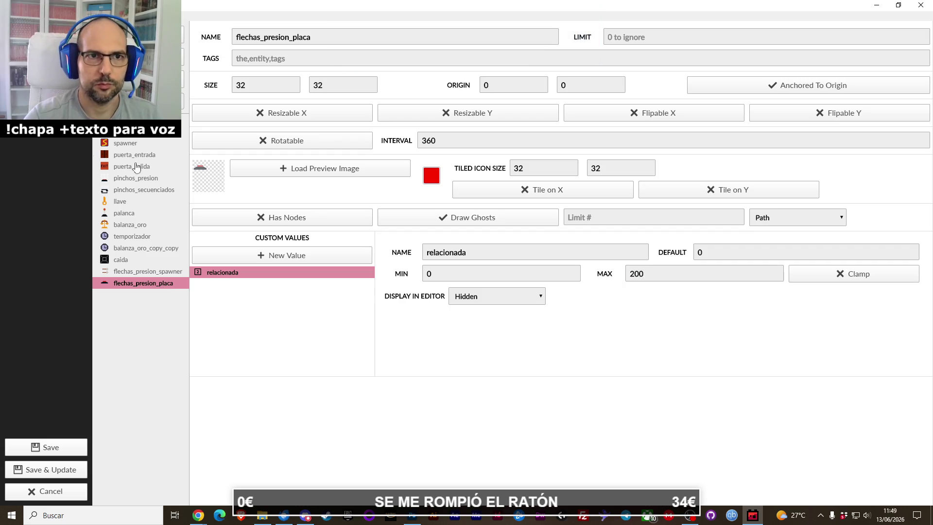
click(73, 448)
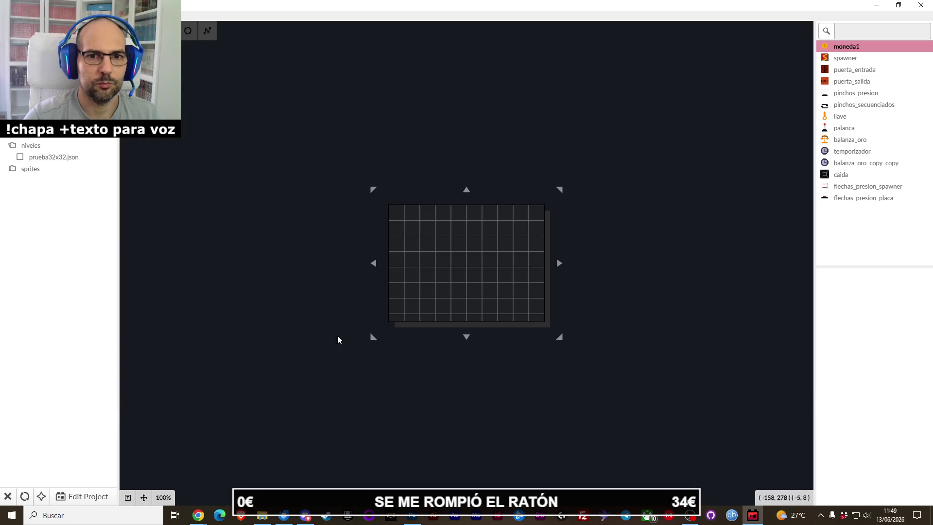
Step: Duplicate flechas_presion_placa in the project's entity definitions
click(82, 497)
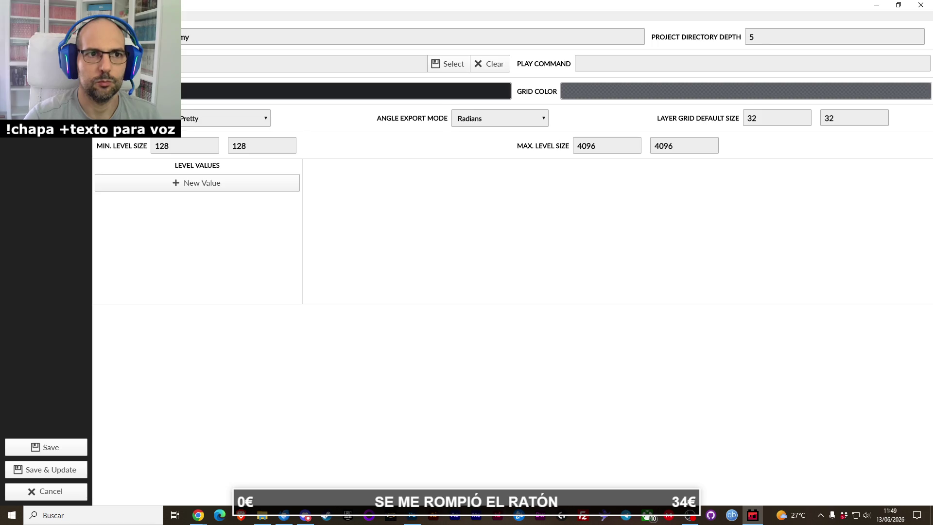
click(47, 73)
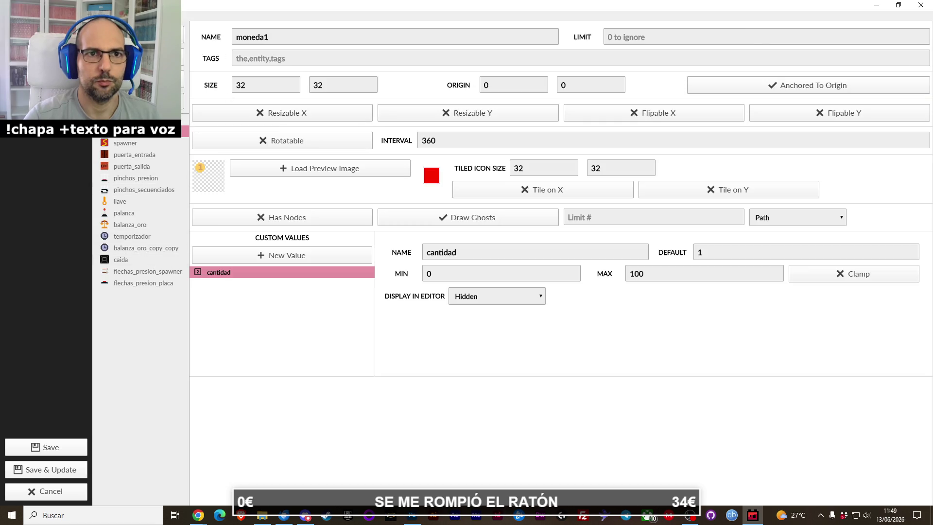
click(152, 283)
right_click(152, 283)
click(182, 295)
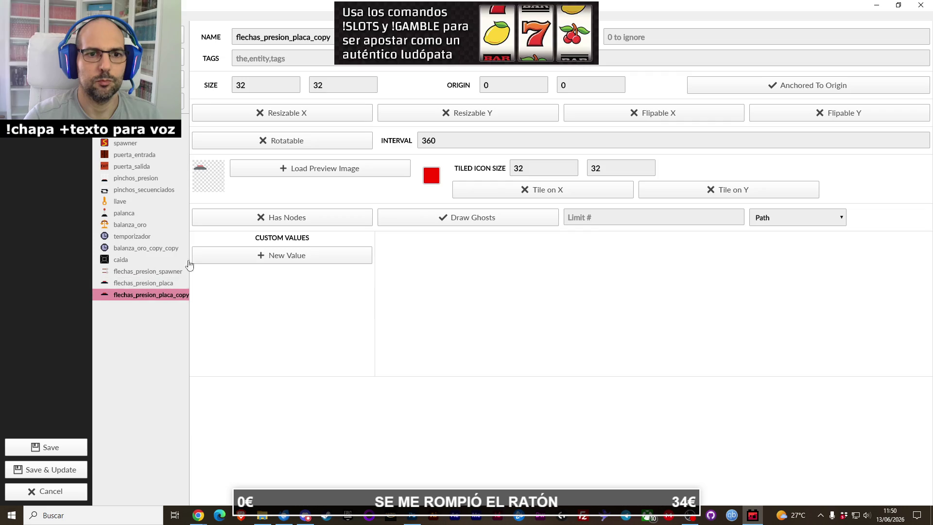
Step: Give the copy the flechas_secuenciadas.png preview image and rename it flechas_secuenciadas
click(338, 169)
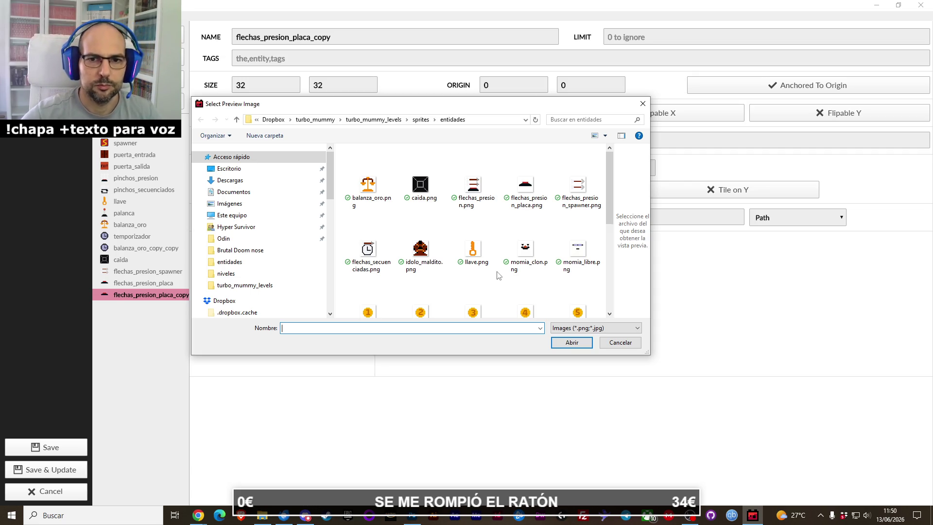
double_click(368, 252)
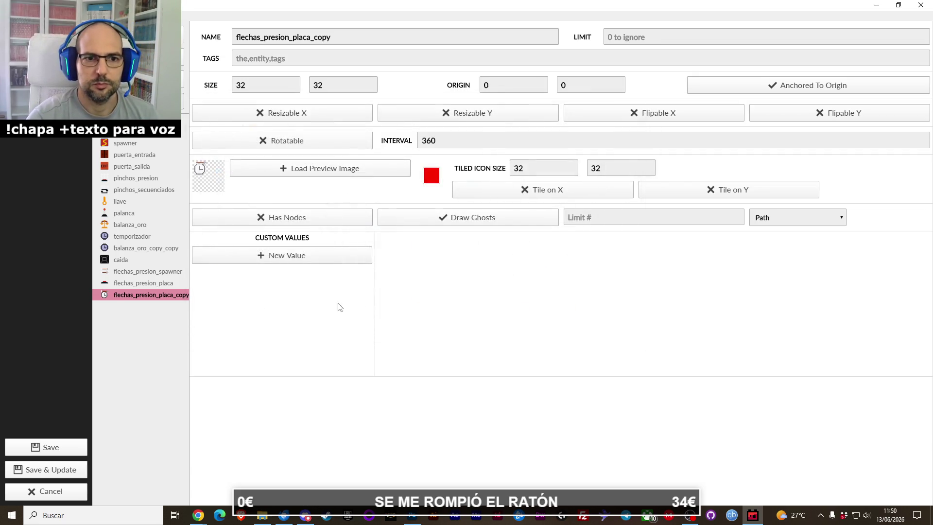
drag(264, 37, 333, 39)
text(secuen)
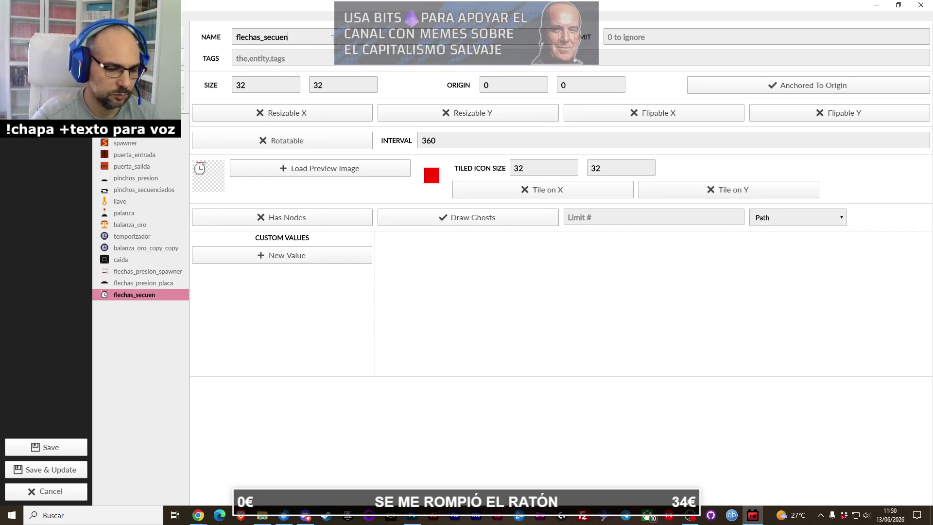
text(ciadas)
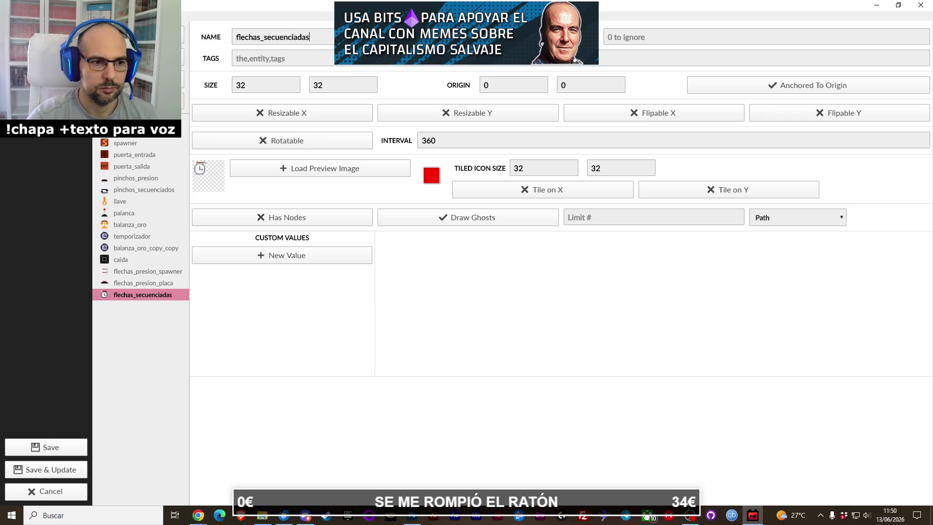
click(198, 515)
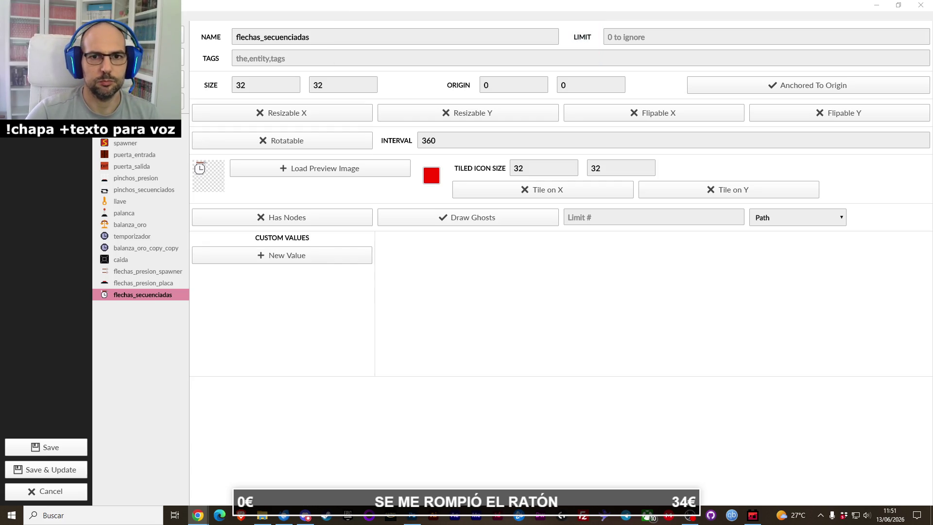
Step: Create a Boolean custom value named metronomo on flechas_secuenciadas
click(296, 261)
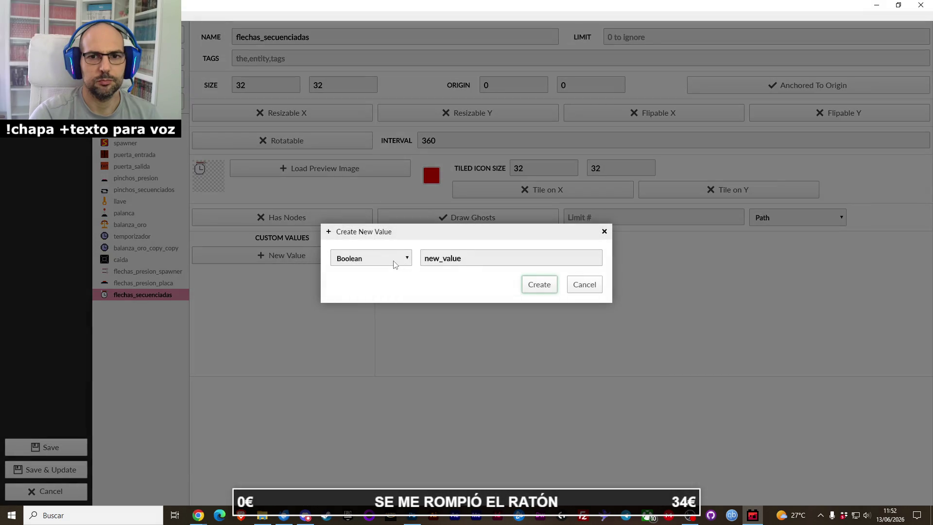
double_click(462, 259)
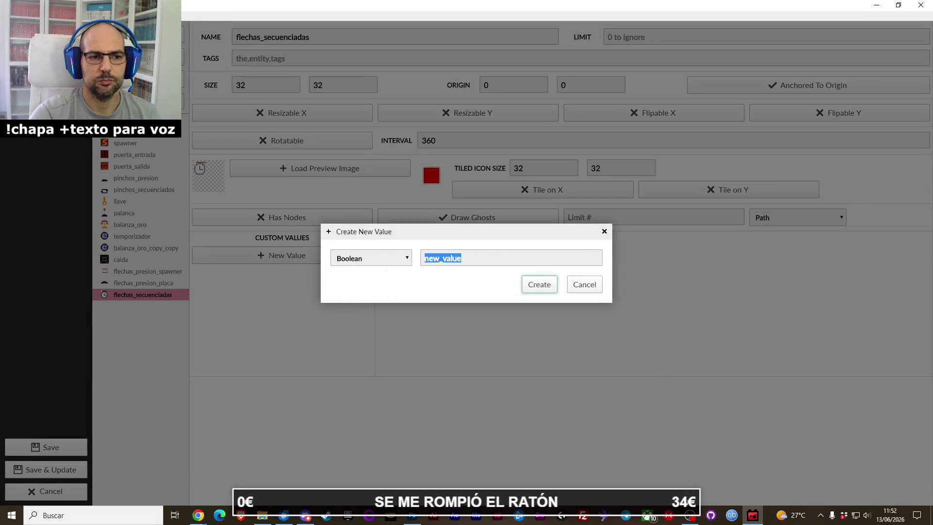
key(alt+Tab)
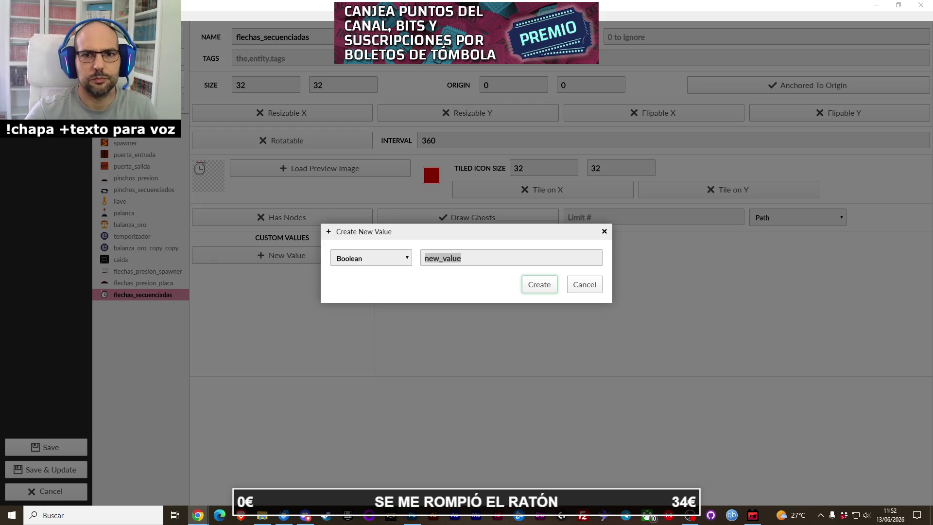
click(388, 258)
double_click(428, 258)
text(metrón)
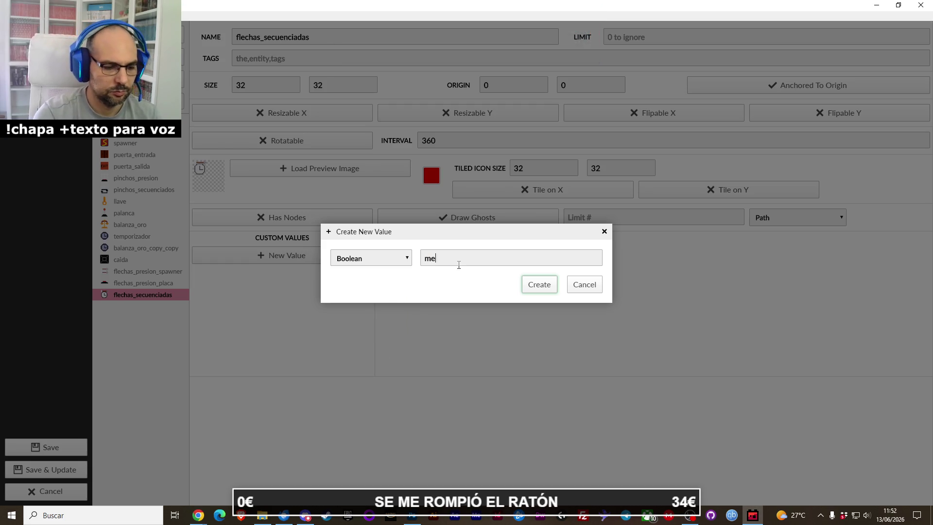
key(BackSpace)
key(BackSpace)
text(onomo)
key(Return)
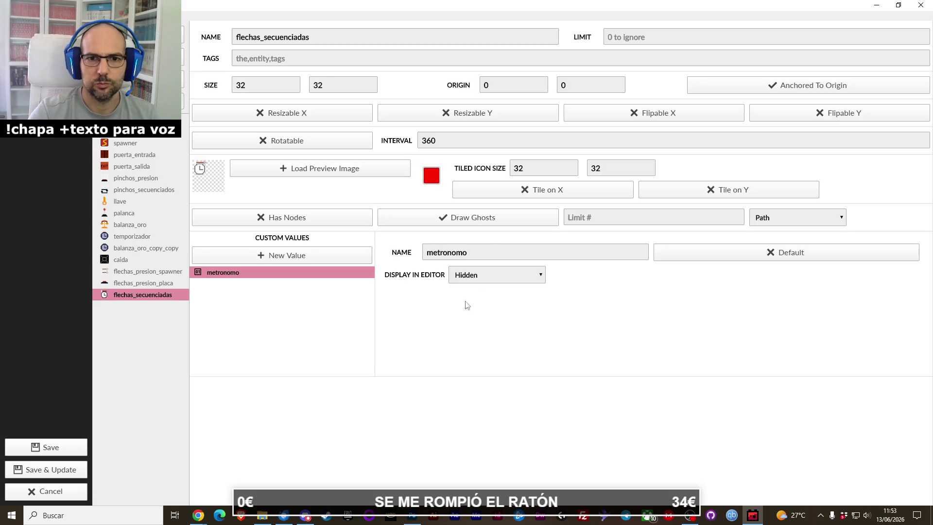
key(alt+Tab)
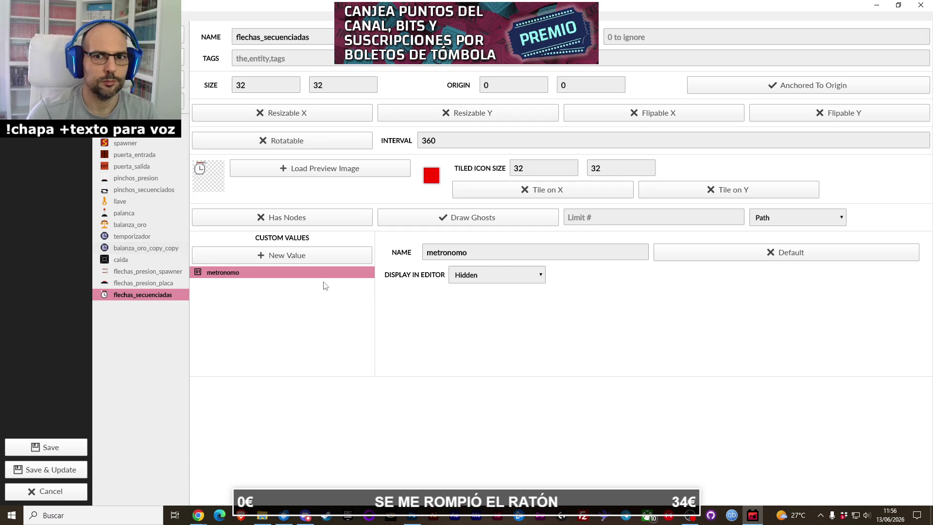
Step: Set metronomo's Display In Editor to Hidden and save the entity
click(478, 282)
click(667, 315)
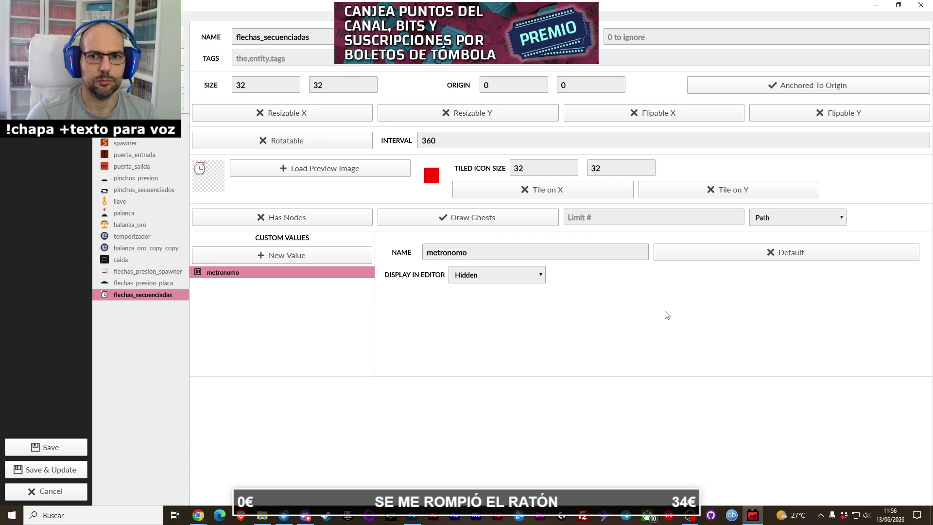
click(65, 446)
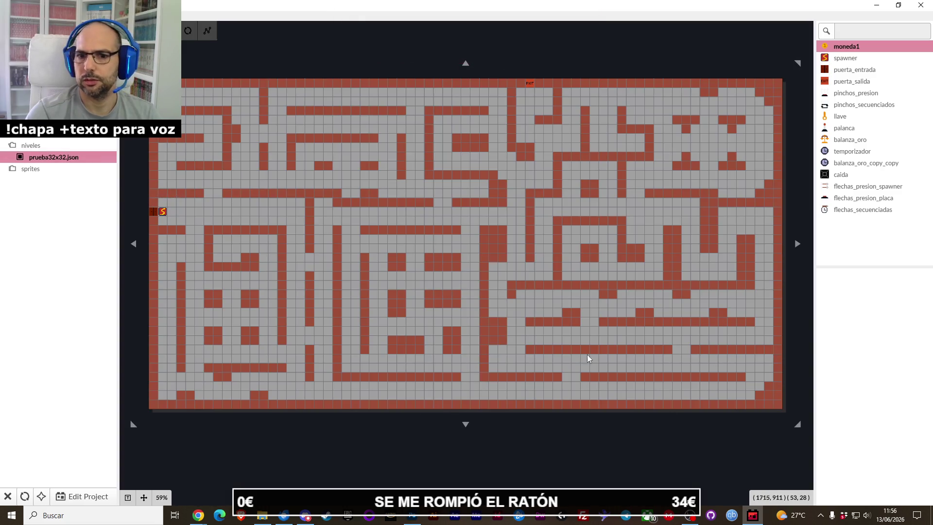
Step: Locate idolo_maldito.png in the entidades sprite folder, then minimize File Explorer
click(263, 515)
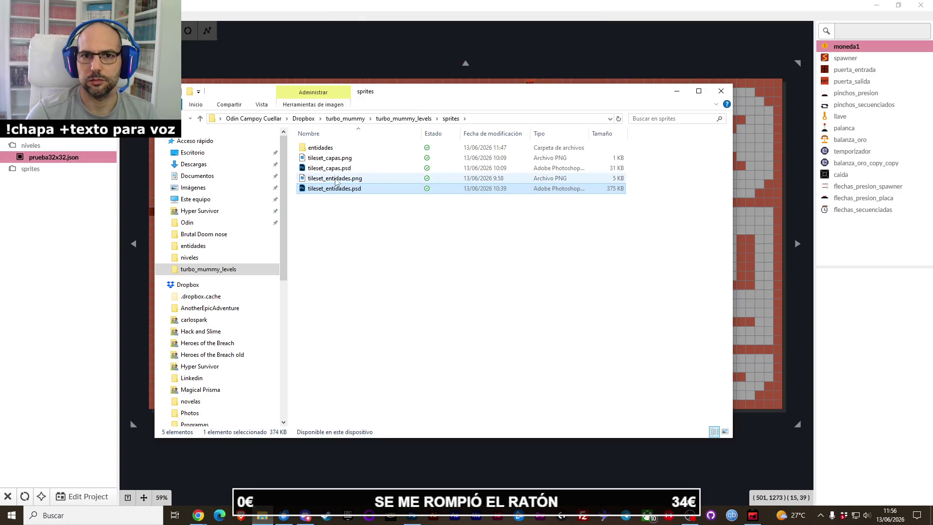
double_click(320, 148)
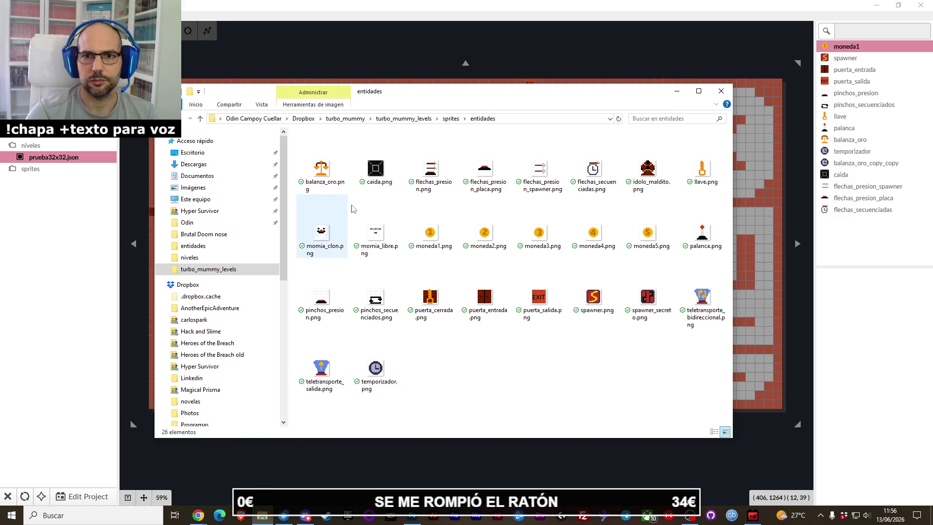
click(649, 168)
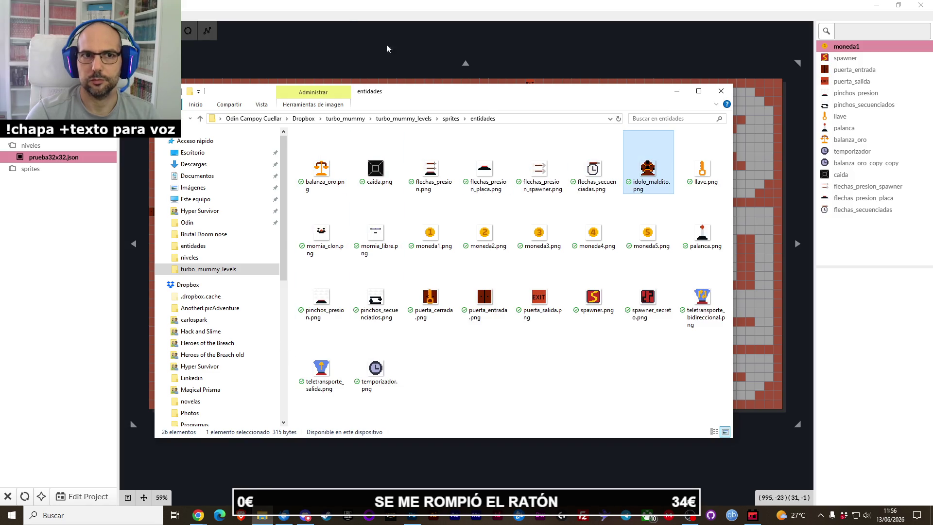
click(435, 73)
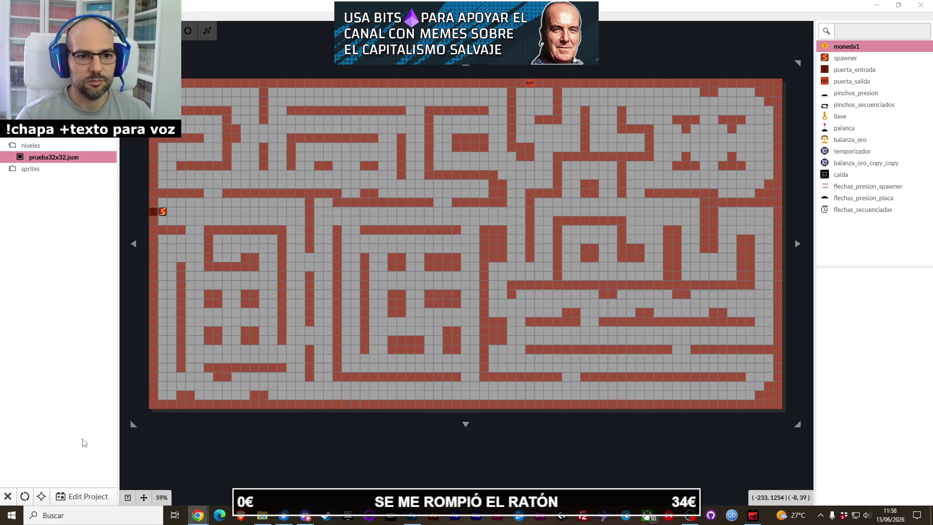
Step: Review flechas_secuenciadas and balanza_oro in the entity settings, then start a new entity
click(84, 506)
click(146, 102)
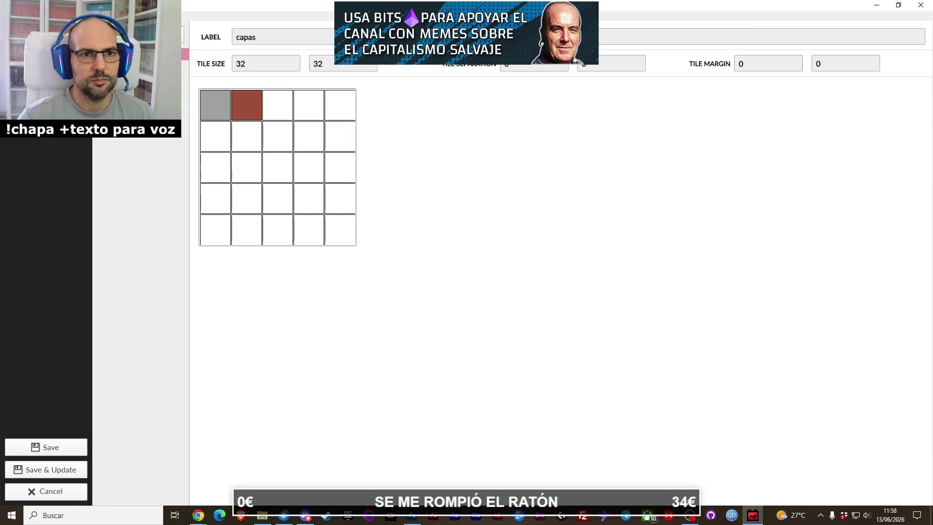
click(146, 78)
click(151, 294)
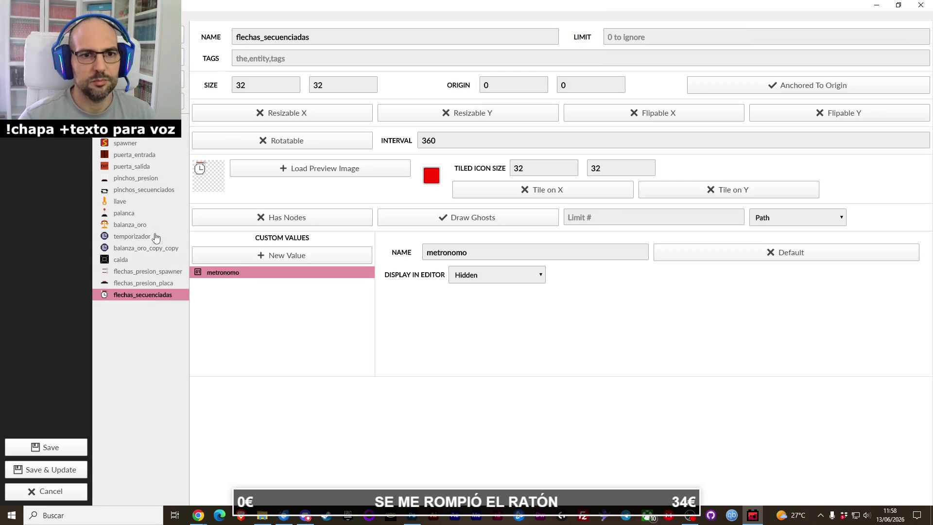
click(155, 226)
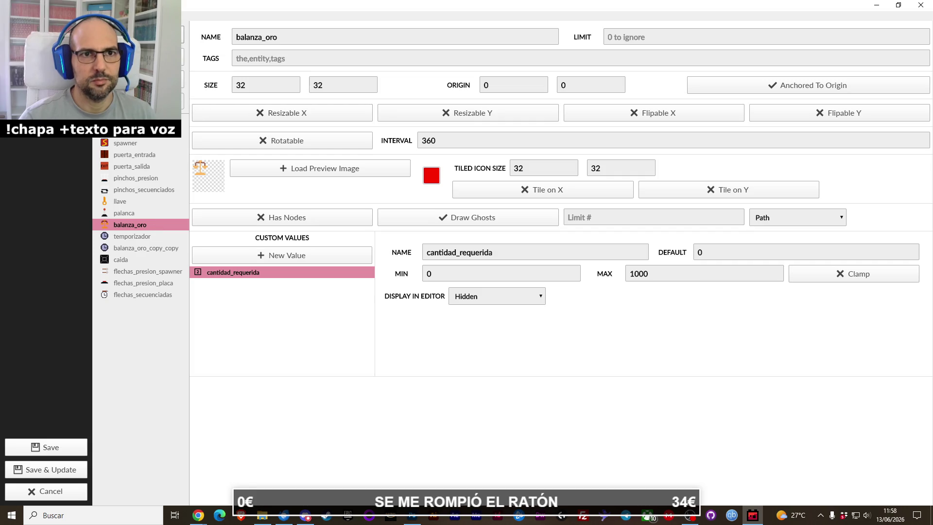
click(141, 26)
Step: Create the idolo_maldito entity with idolo_maldito.png as its preview image
text(idolo_)
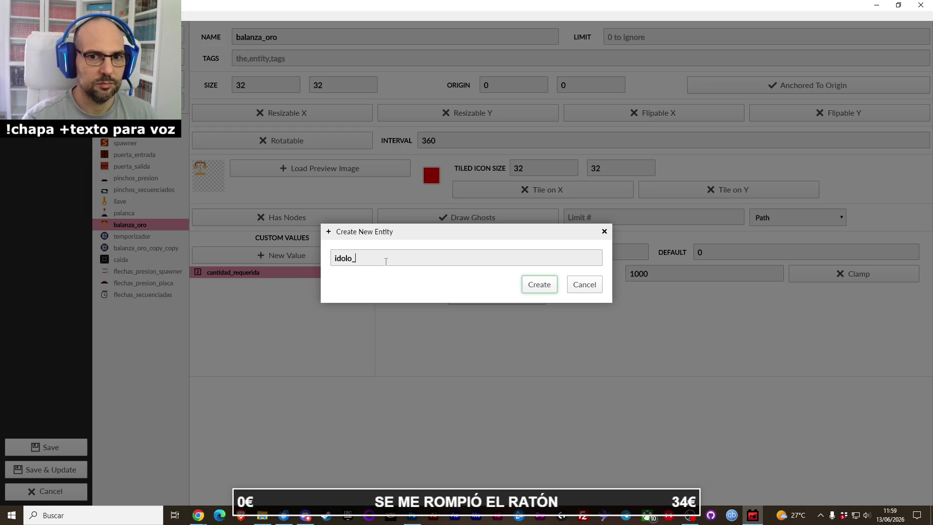
text(maldito)
key(Return)
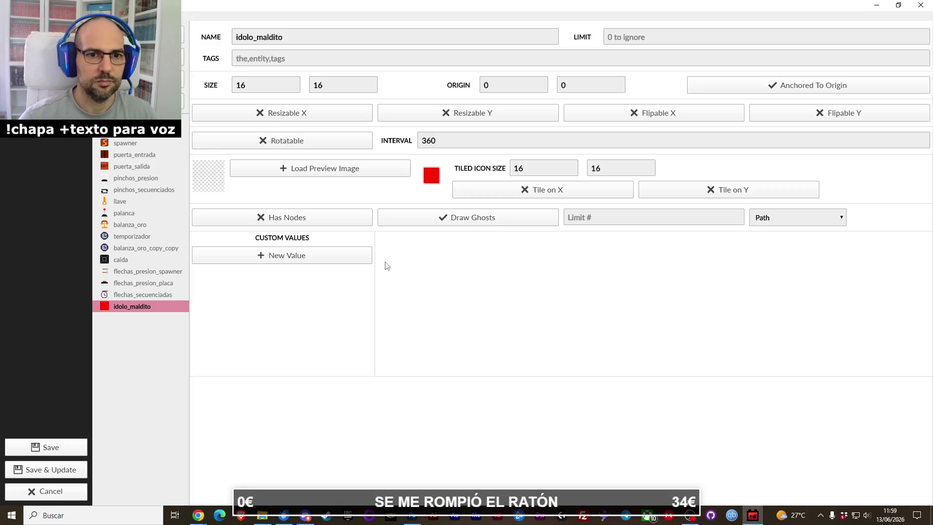
click(260, 168)
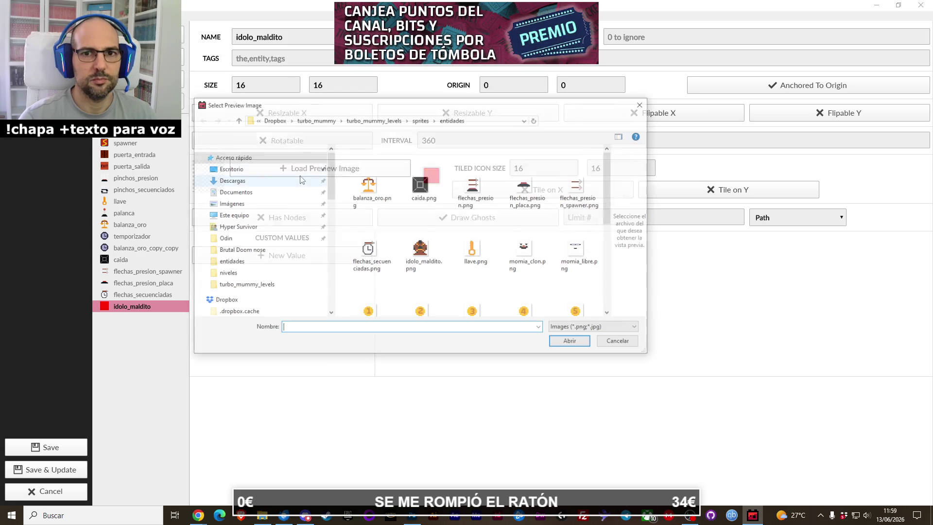
click(428, 248)
double_click(437, 249)
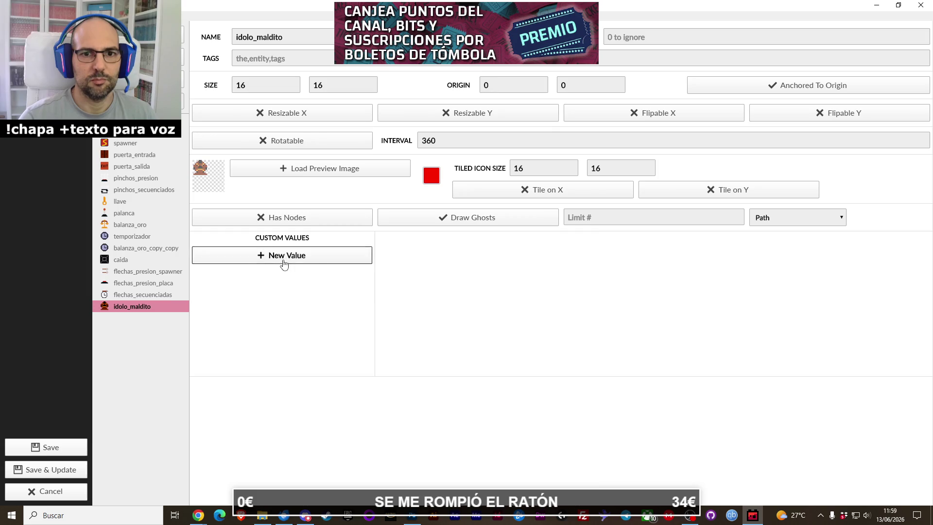
Step: Set idolo_maldito's tiled icon size to 32×32
key(BackSpace)
key(BackSpace)
text(32)
key(Tab)
text(32)
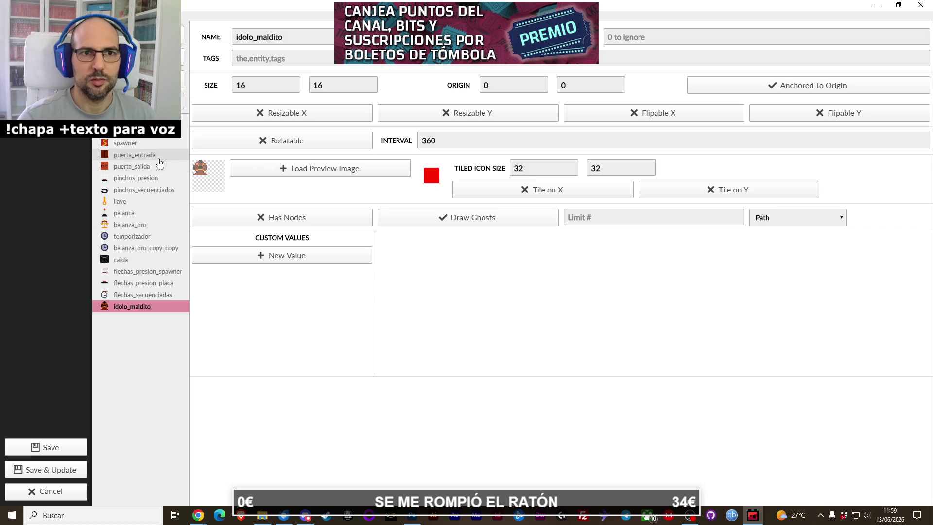
click(146, 133)
Step: Step through the entity list from puerta_salida down to balanza_oro_copy_copy
key(Down)
key(Down)
key(Down)
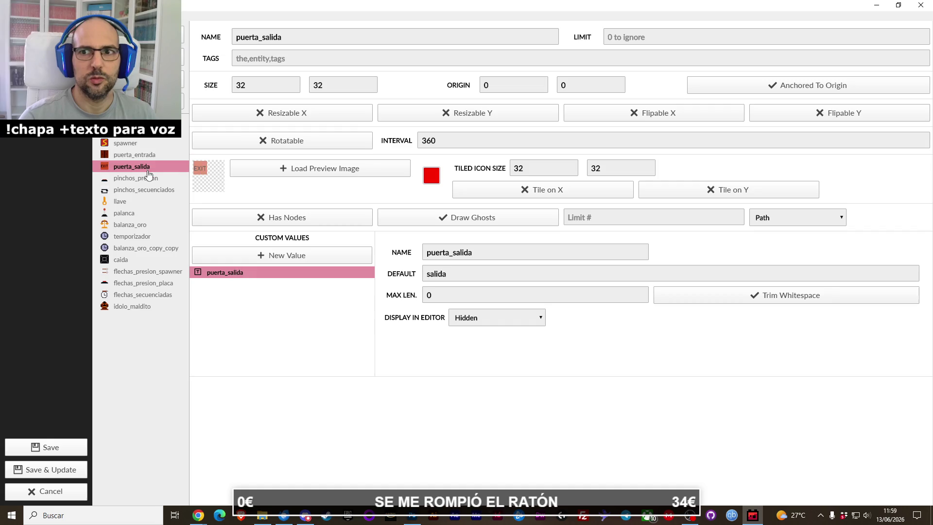
click(149, 176)
click(145, 190)
click(140, 203)
click(141, 216)
click(141, 227)
click(143, 239)
click(143, 251)
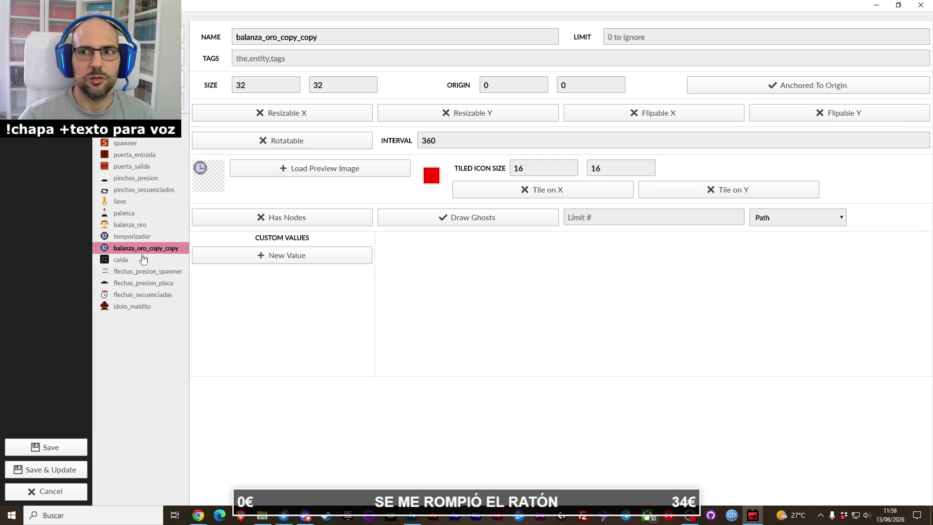
Step: Set balanza_oro_copy_copy's tiled icon size to 32×32
double_click(524, 167)
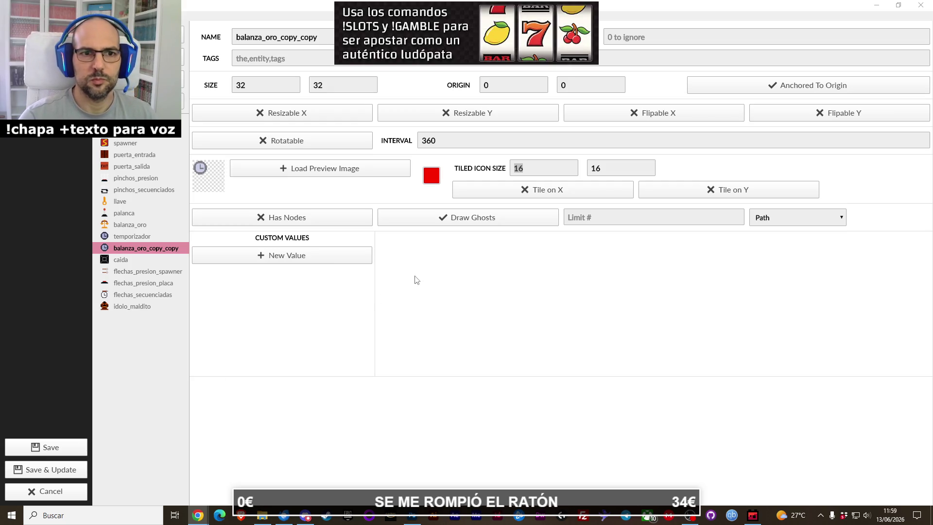
click(521, 169)
text(32)
key(Tab)
text(32)
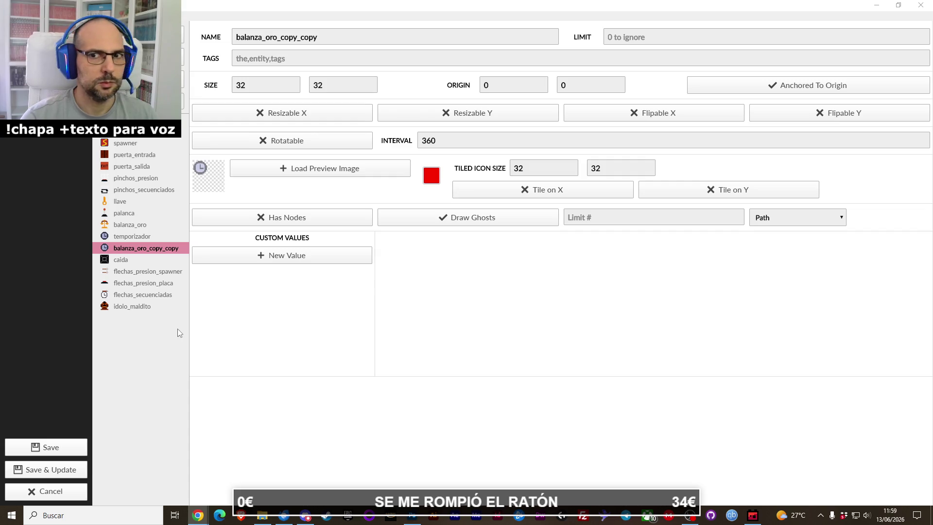
Step: Review the caida through idolo_maldito entities, then bring up the Game Design Document
click(131, 260)
click(142, 272)
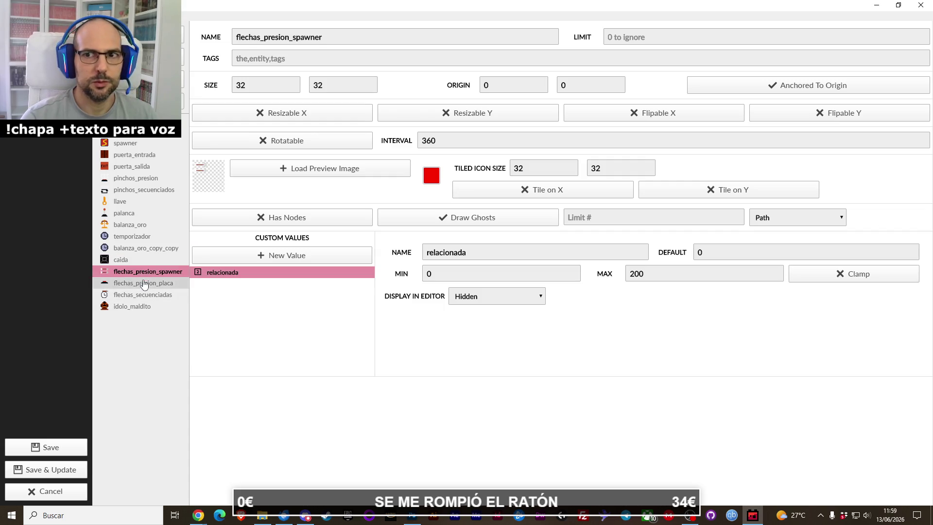
click(144, 284)
click(143, 295)
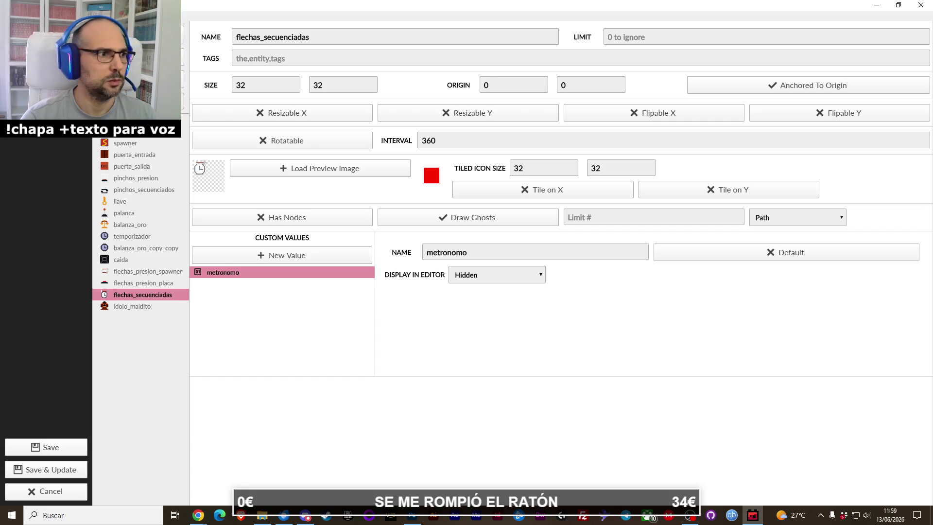
key(alt+Tab)
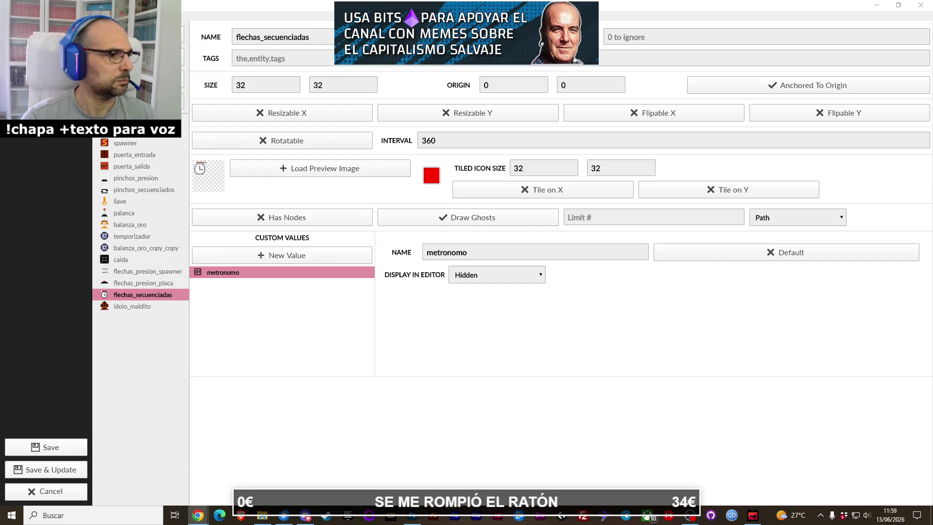
click(132, 307)
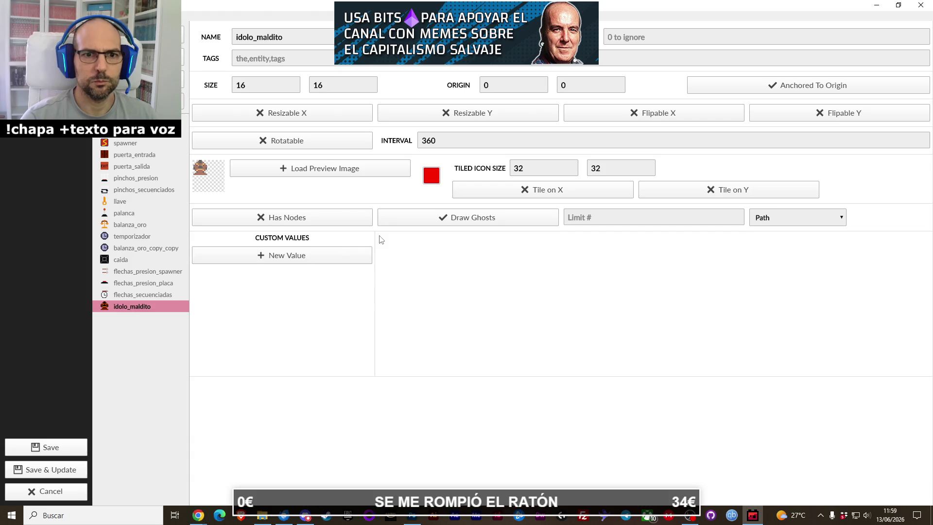
mouse_move(198, 515)
click(248, 474)
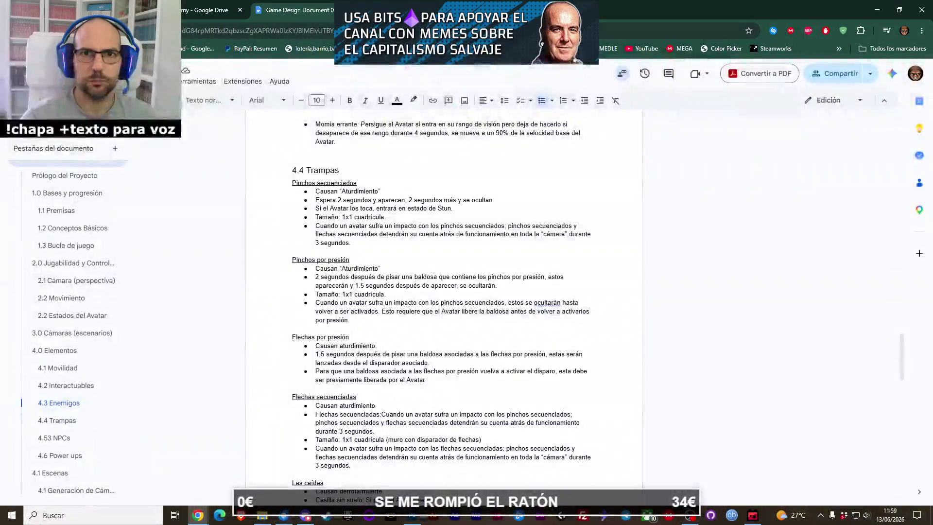
Step: Search Google for 'switch 2 elliot' and open GAME's The Adventures of Elliot product page
key(ctrl+t)
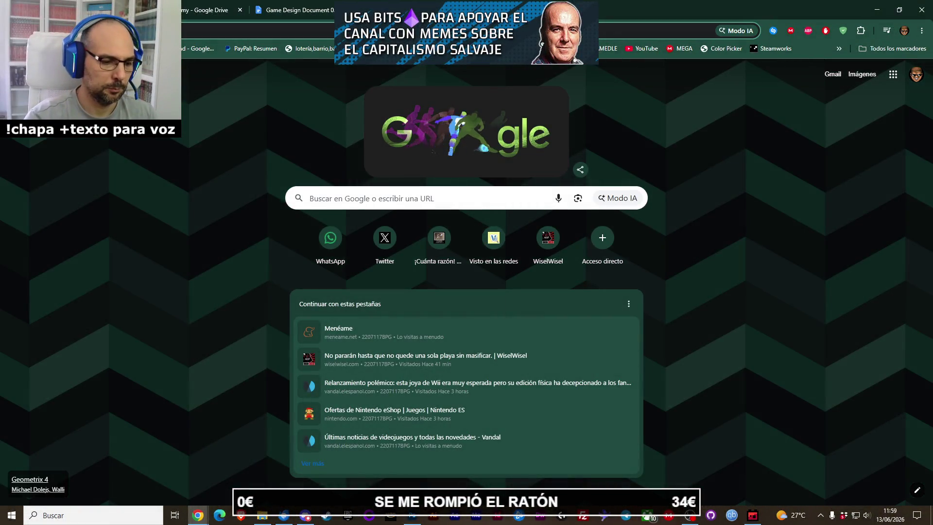
text(switch 2 el)
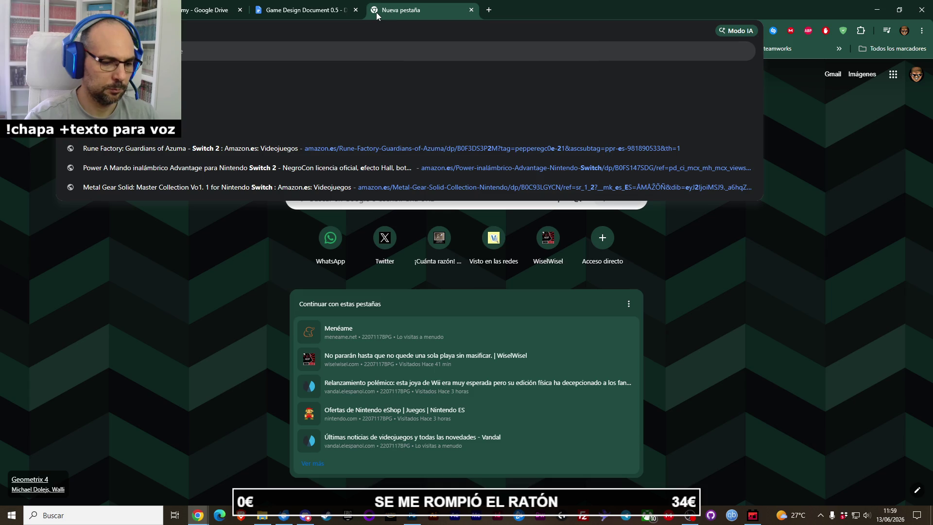
text(liot)
key(Return)
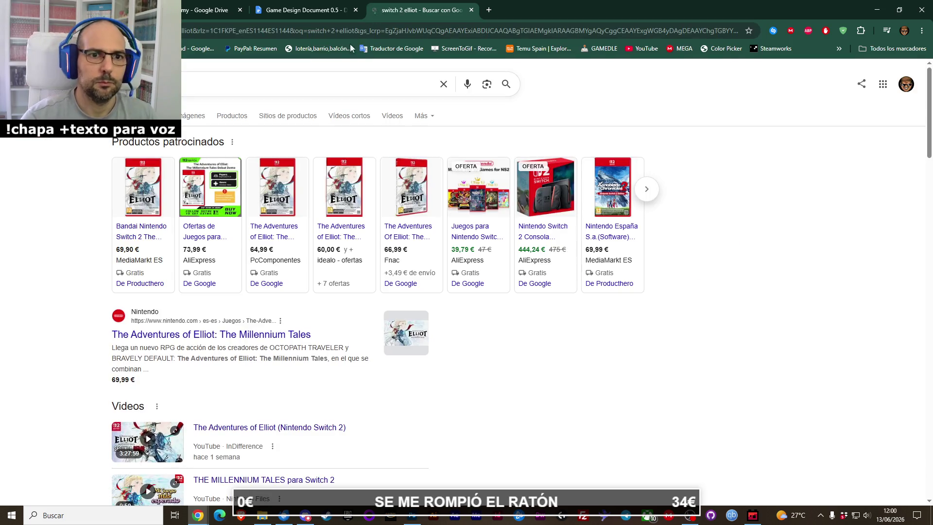
scroll(194, 335, down, 7)
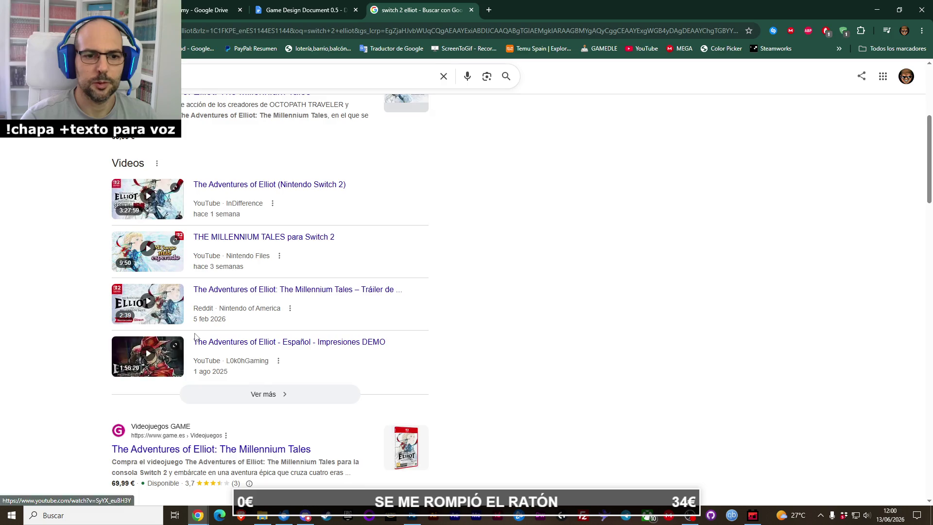
middle_click(203, 355)
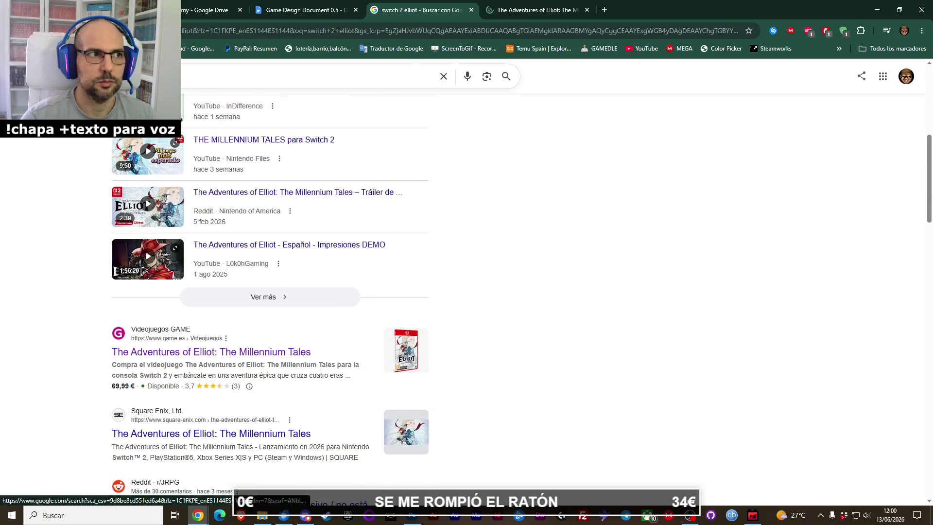
click(502, 10)
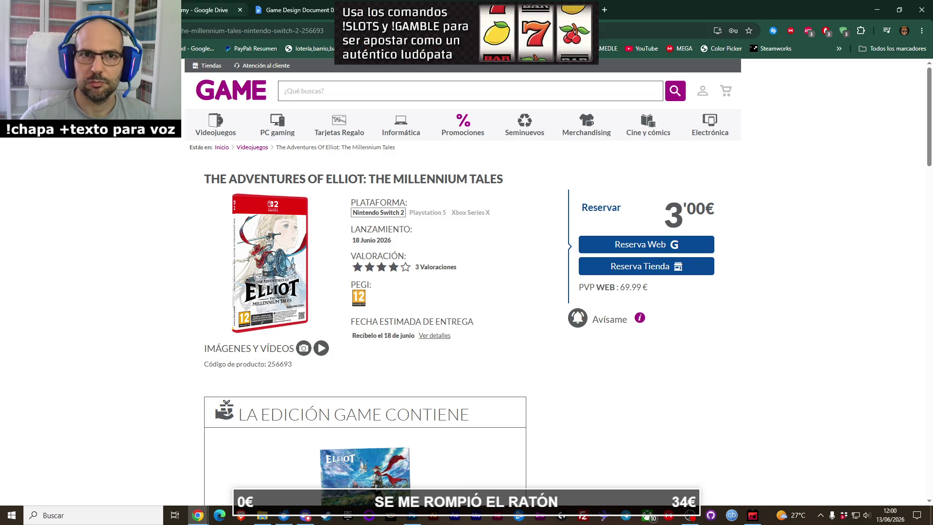
Step: Search Amazon.es for The Adventures of Elliot, using the title copied from the GAME page
key(alt+Left)
scroll(340, 190, down, 3)
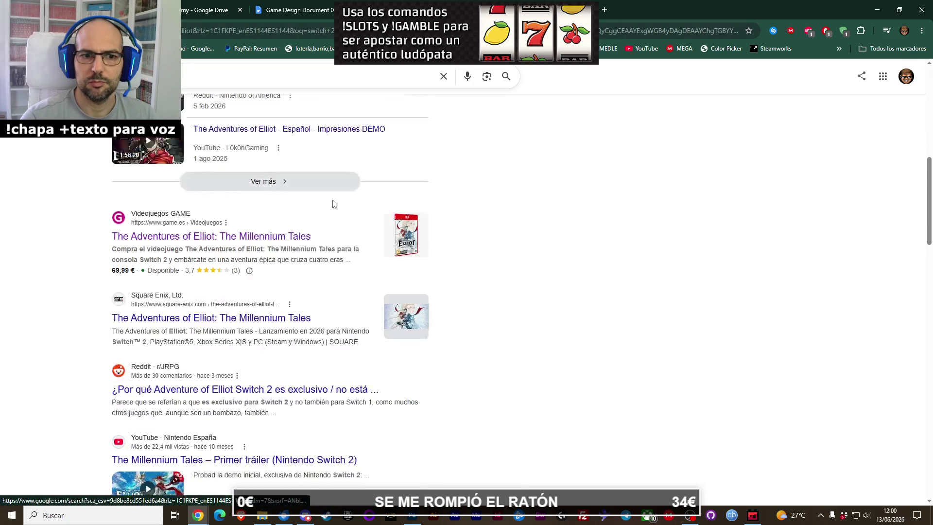
click(610, 11)
text(ama)
key(Return)
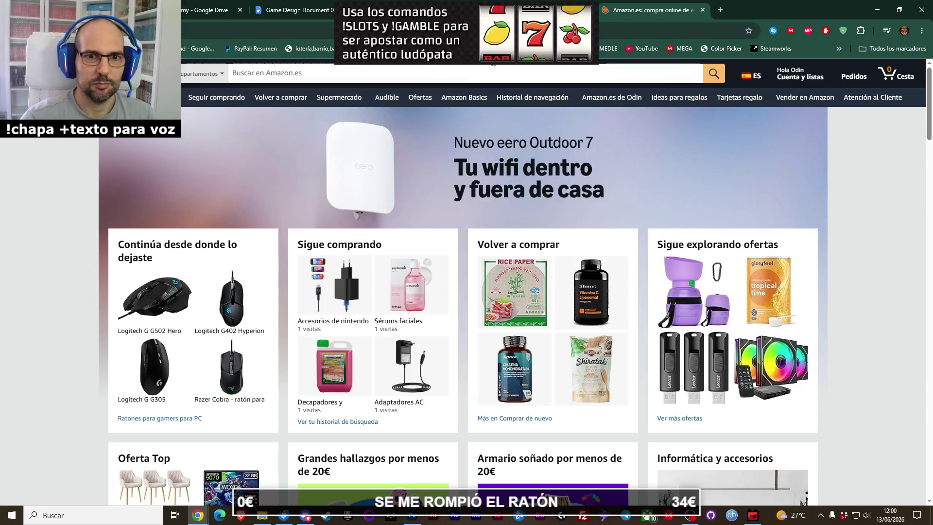
key(ctrl+shift+Tab)
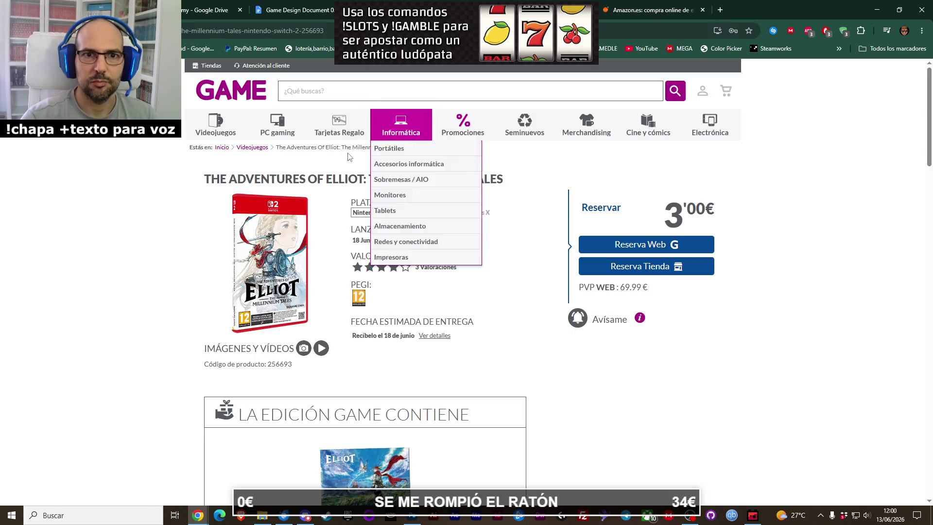
drag(363, 178, 212, 178)
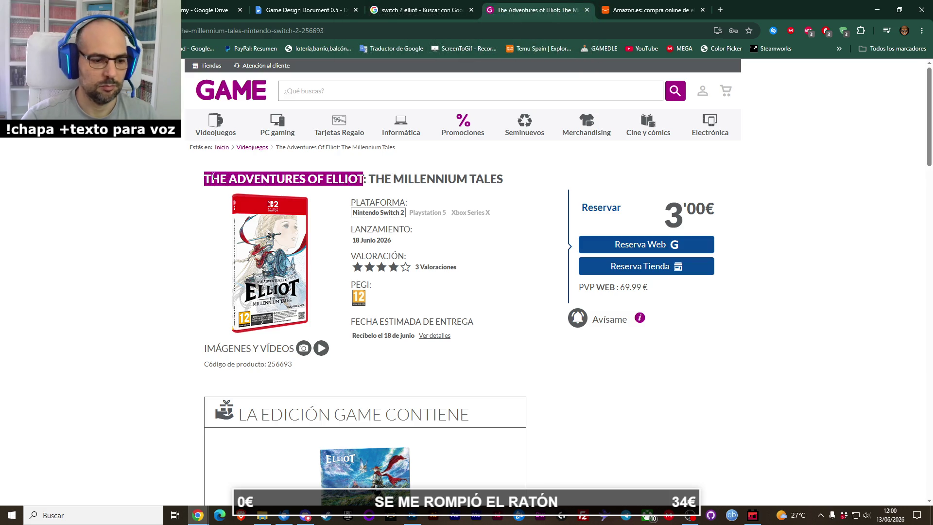
key(ctrl+Tab)
text(The Adventures of Elliot)
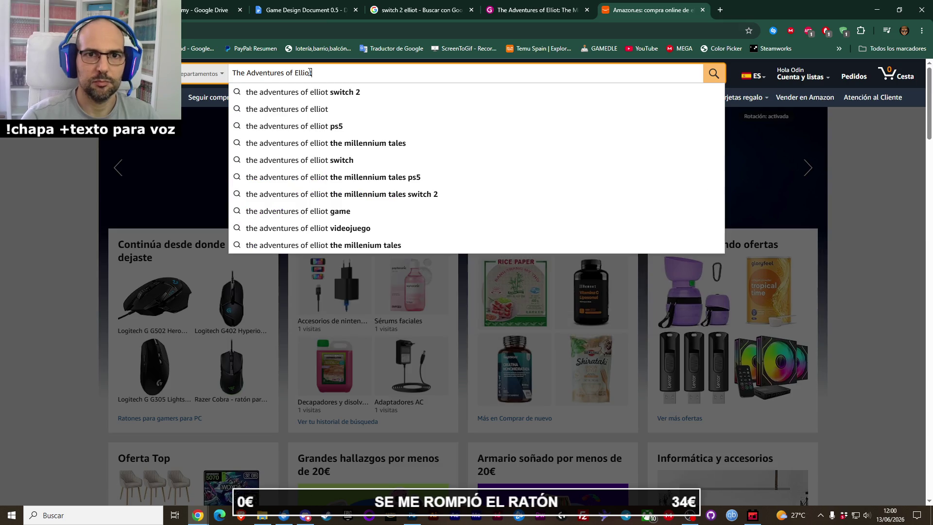
key(Return)
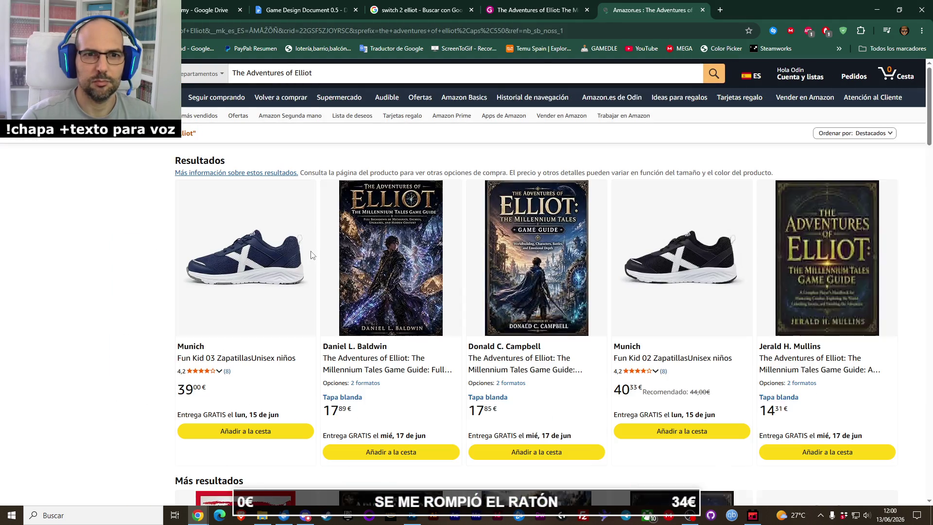
Step: Refine the Amazon search to the 'the adventures of elliot switch 2' suggestion
scroll(311, 253, down, 5)
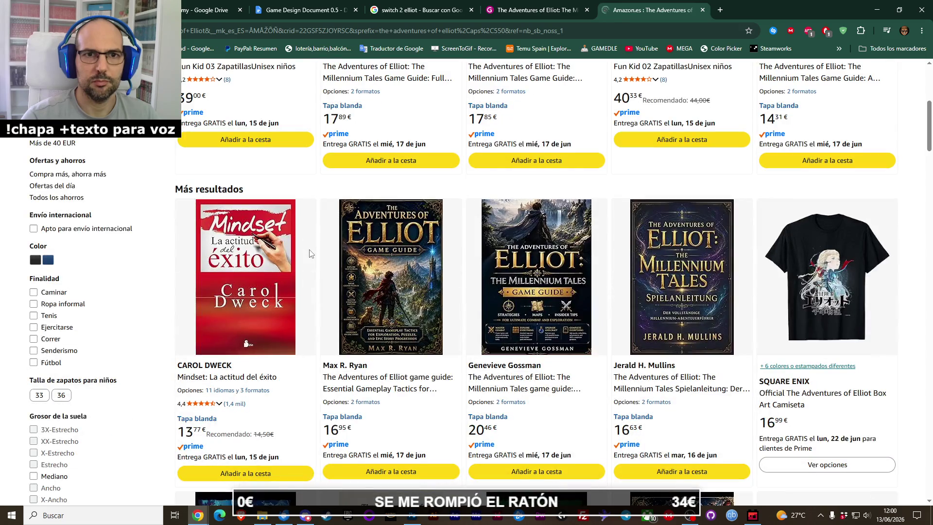
scroll(316, 170, up, 5)
click(328, 78)
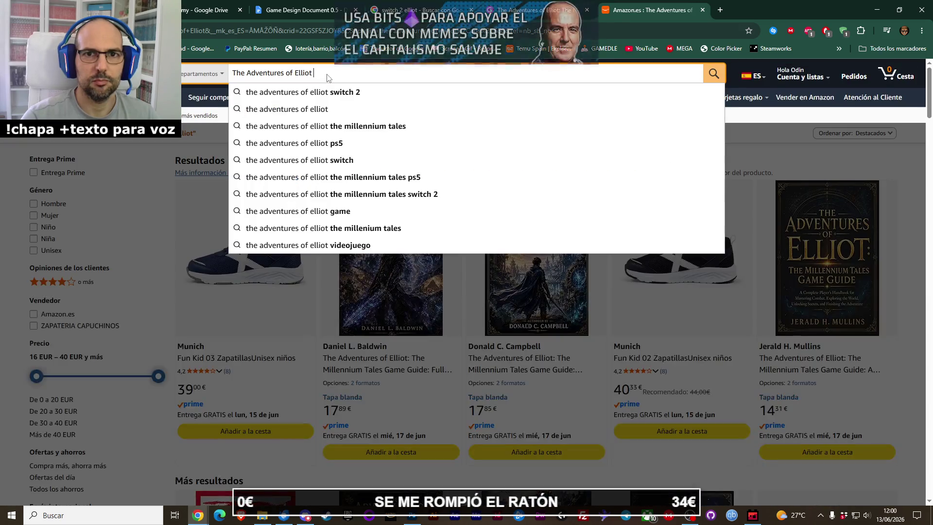
click(335, 93)
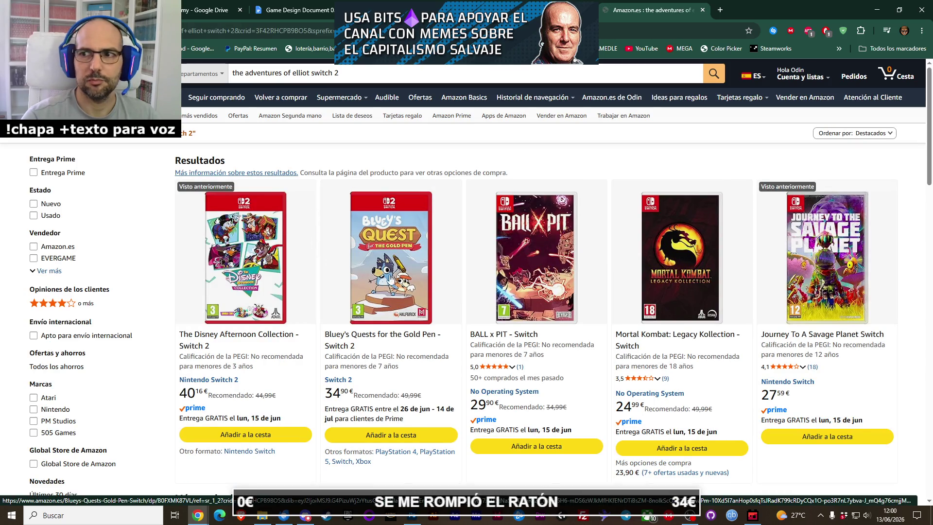
scroll(387, 280, down, 5)
scroll(412, 281, down, 6)
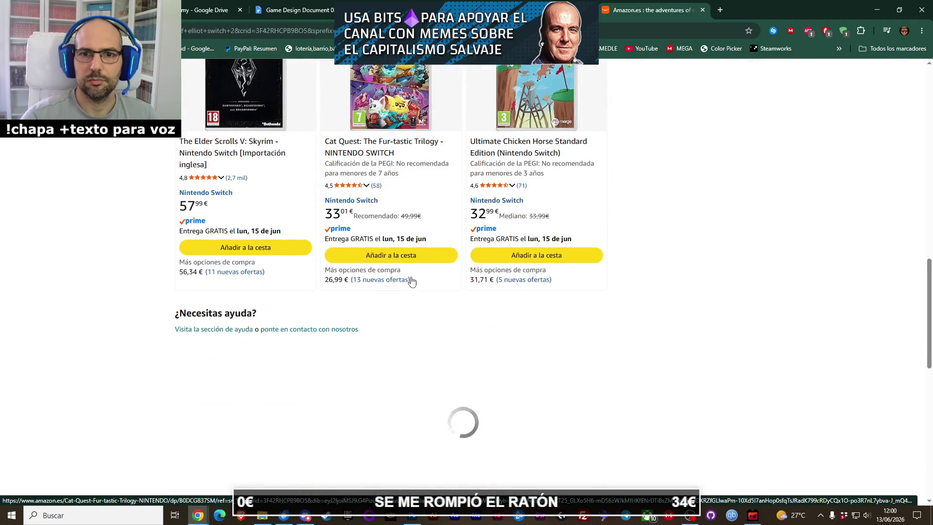
Step: Paste the full title from the GAME product page into Google's search box
key(ctrl+shift+Tab)
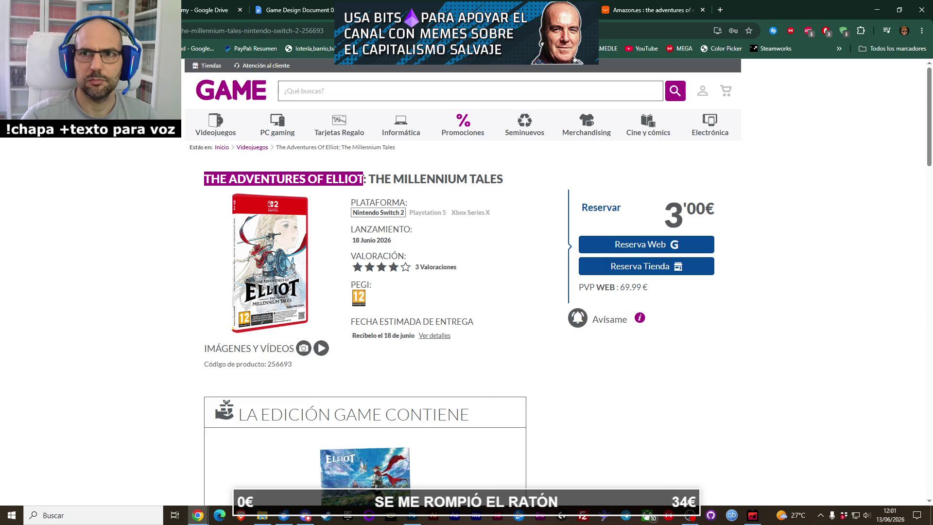
key(ctrl+shift+Tab)
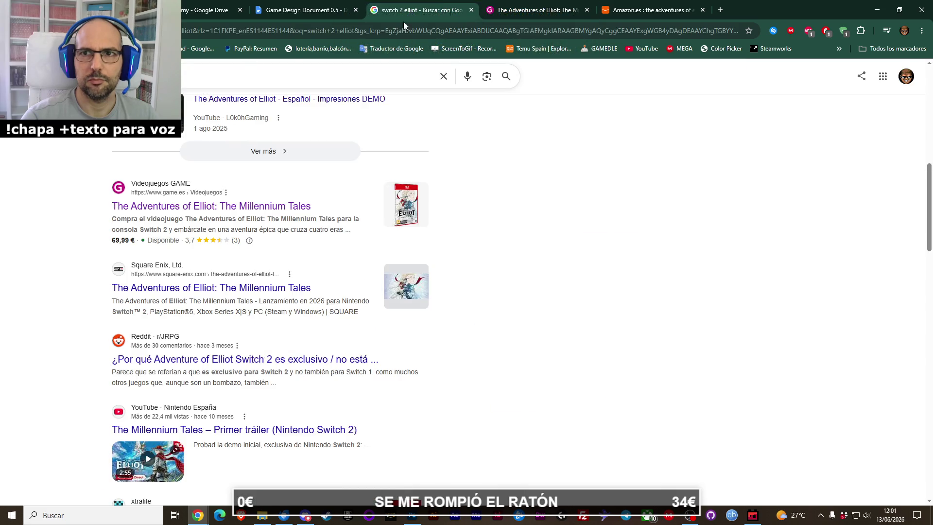
click(554, 10)
drag(510, 182, 206, 179)
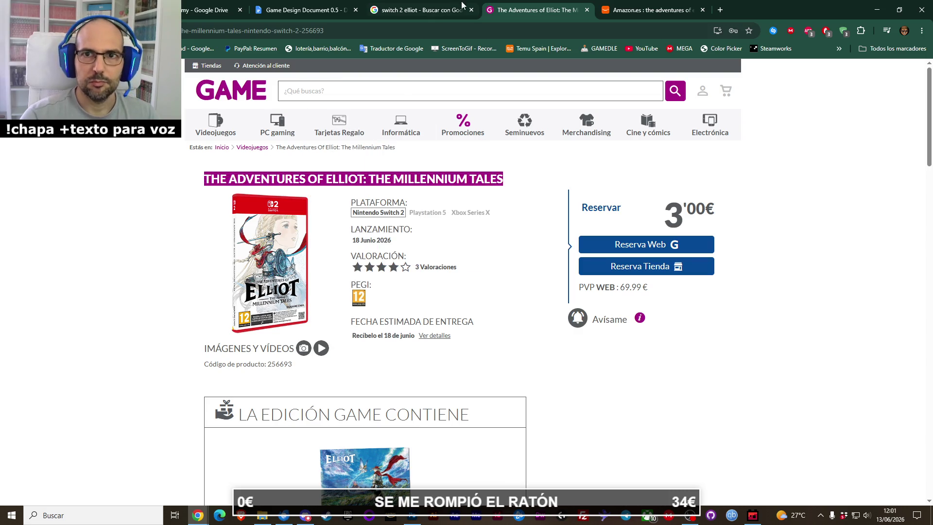
click(477, 14)
click(223, 69)
key(ctrl+v)
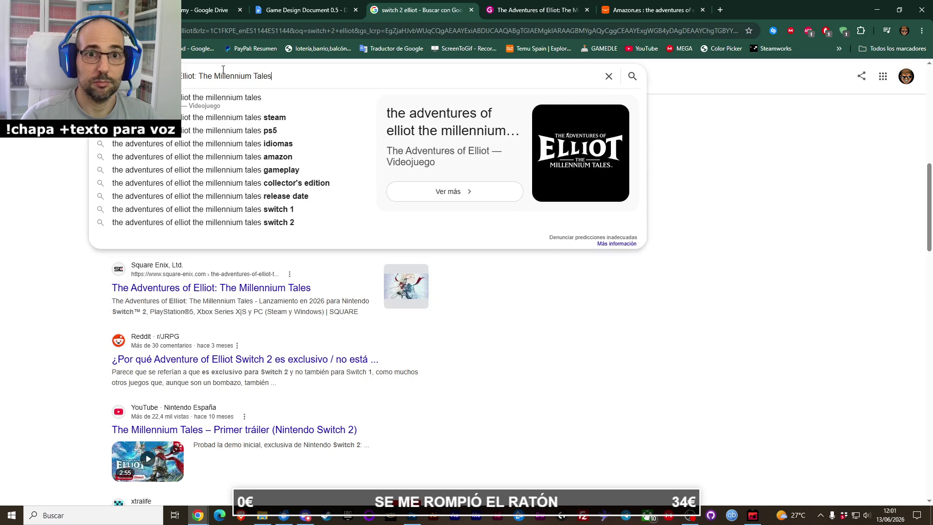
Step: Run the Google search for The Adventures of Elliot: The Millennium Tales and browse the results
key(Return)
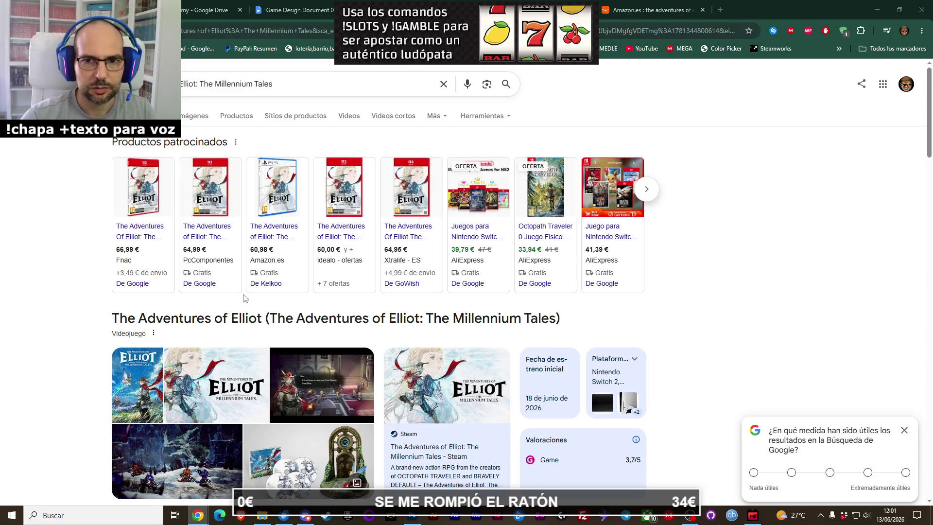
mouse_move(401, 239)
scroll(236, 257, down, 8)
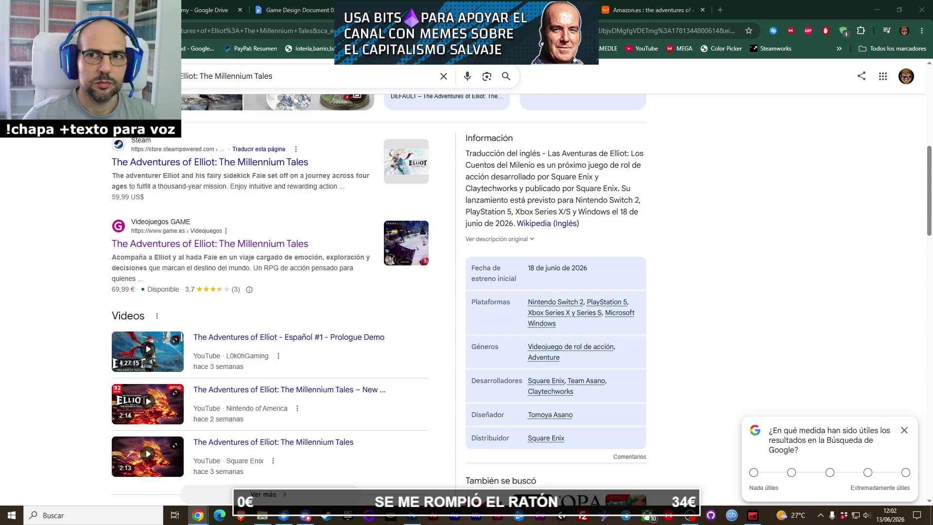
Step: Close the extra, Amazon and GAME tabs to return to the Game Design Document
click(589, 10)
click(587, 10)
click(472, 10)
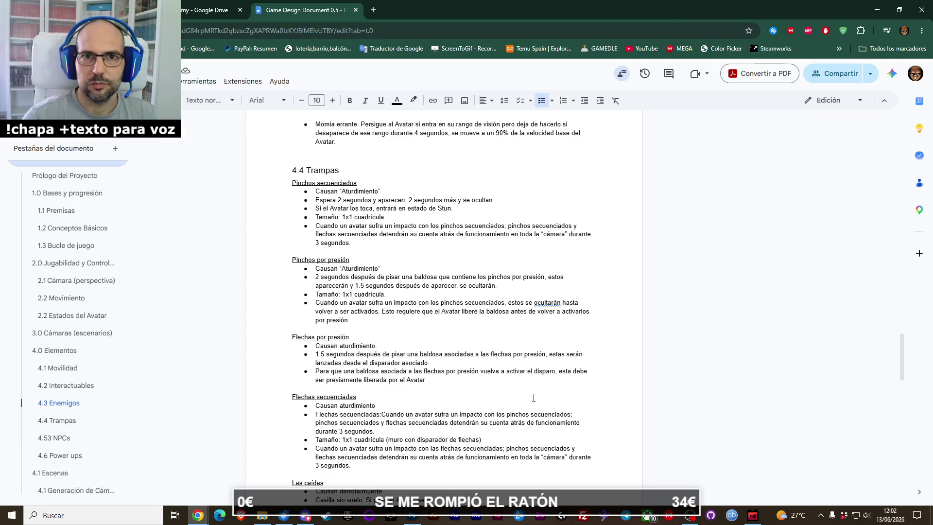
Step: Return to Ogmo Editor 3's idolo_maldito entity settings from the taskbar
click(753, 518)
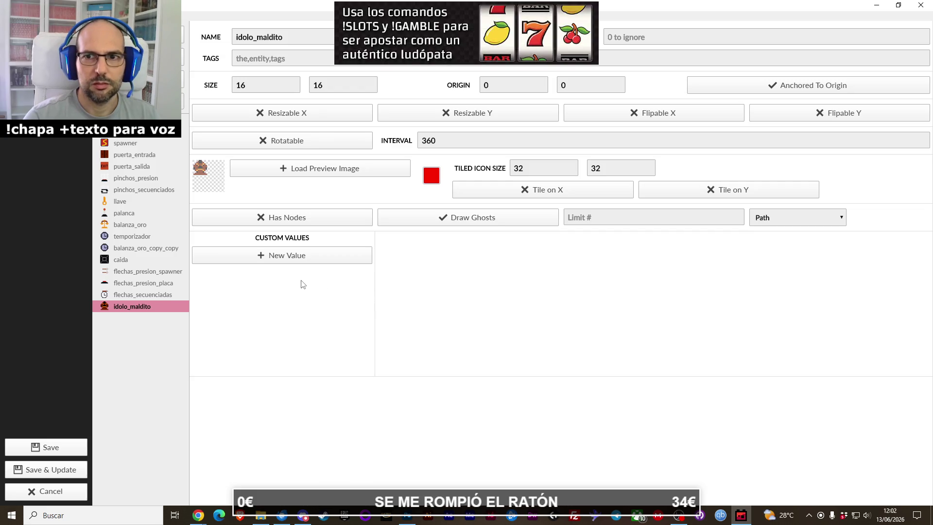
Step: Set idolo_maldito's size to 32 × 32
double_click(264, 83)
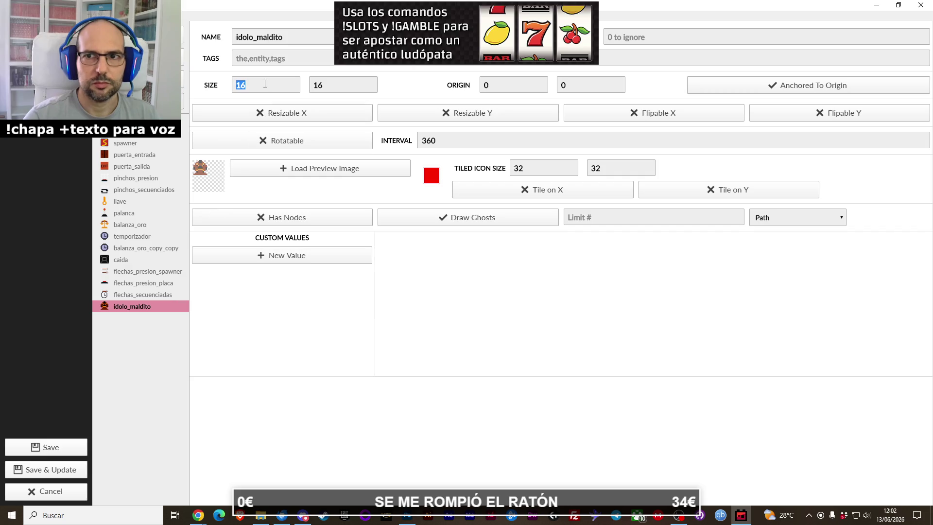
text(32)
key(Tab)
text(32)
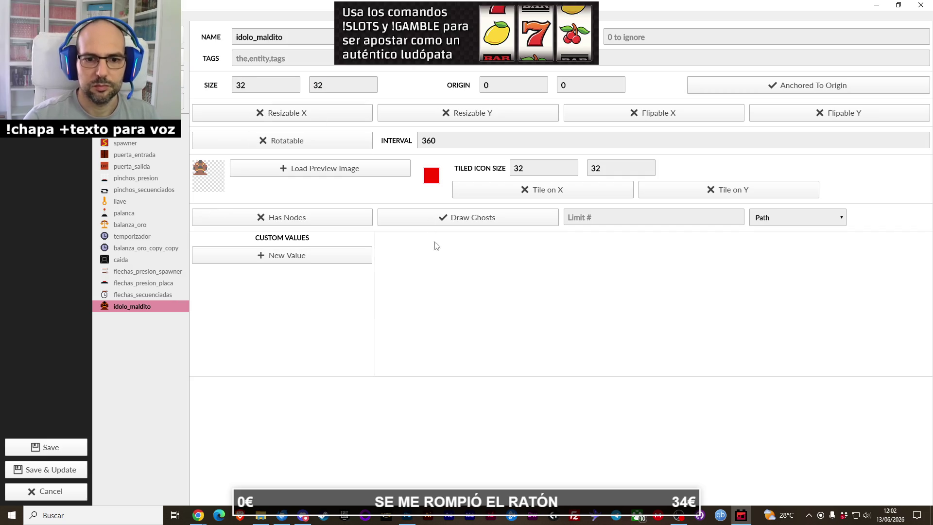
click(261, 516)
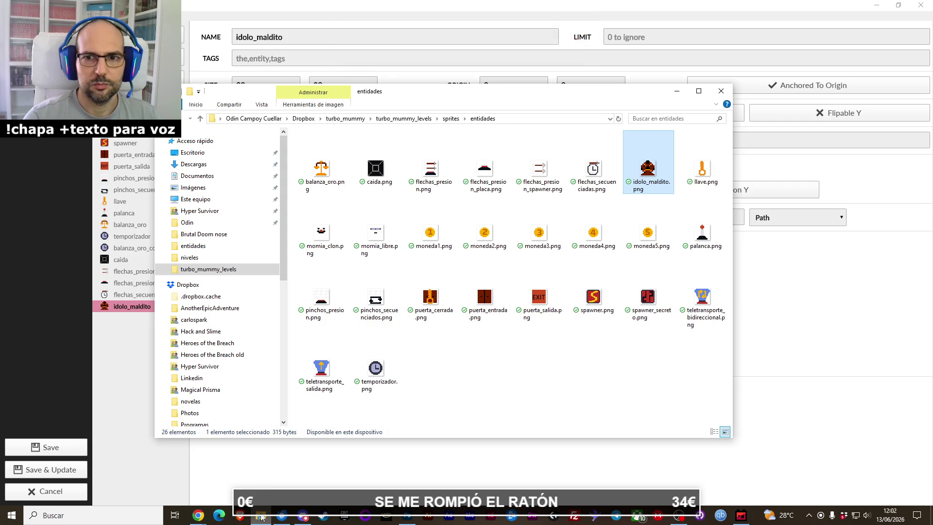
click(261, 516)
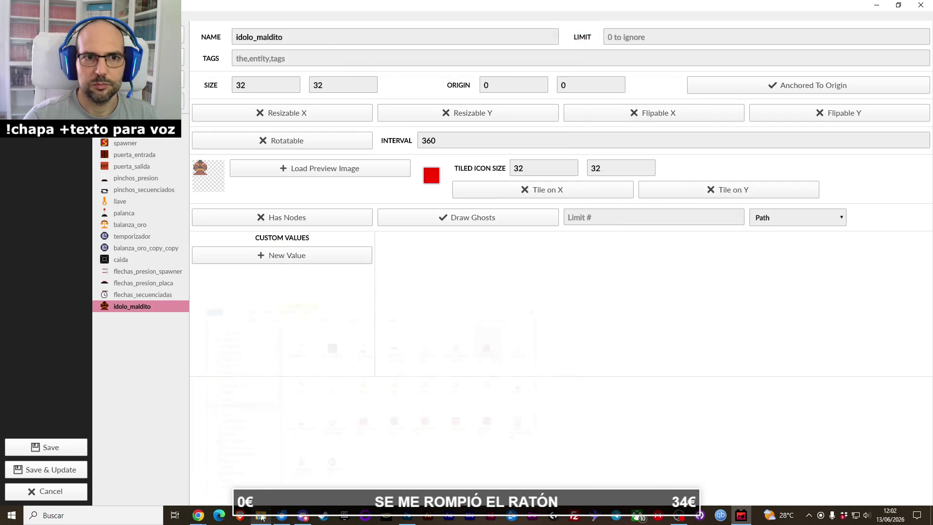
Step: Duplicate the moneda1 coin entity and check the new moneda1_copy
click(130, 138)
right_click(130, 139)
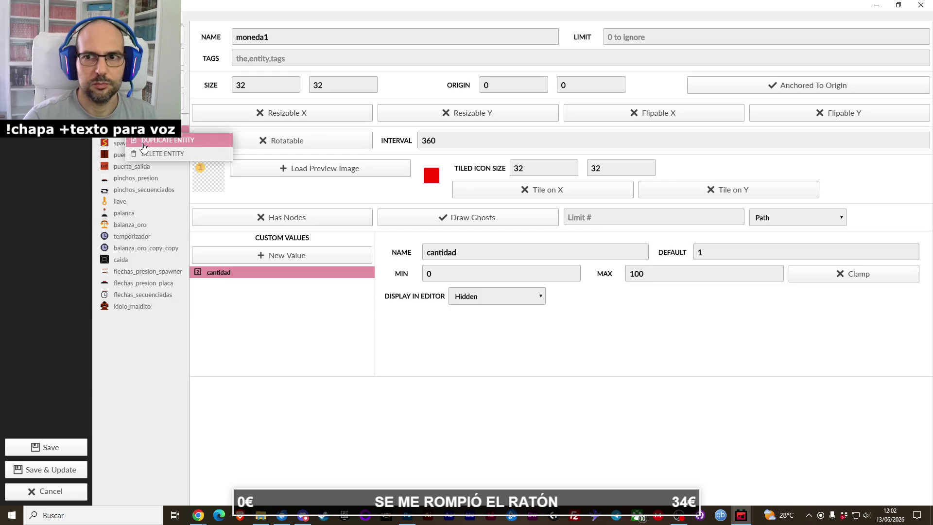
click(145, 145)
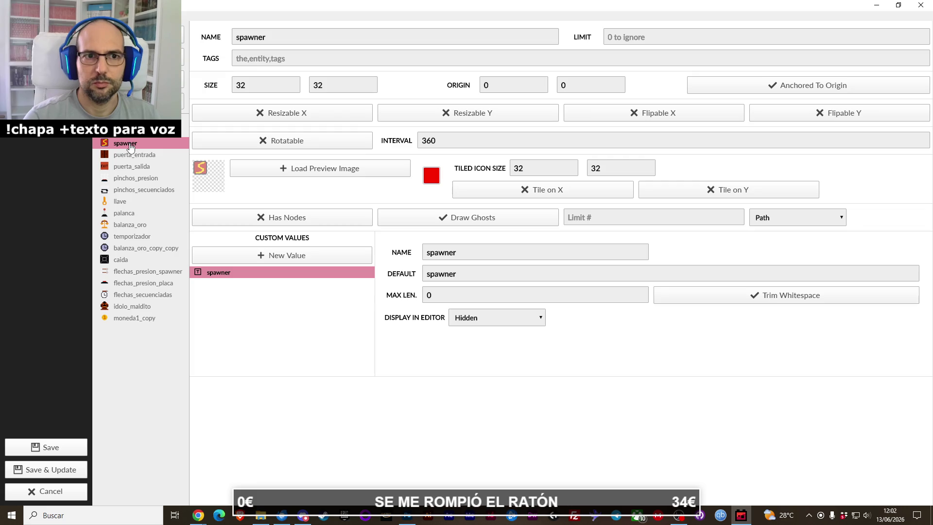
click(131, 138)
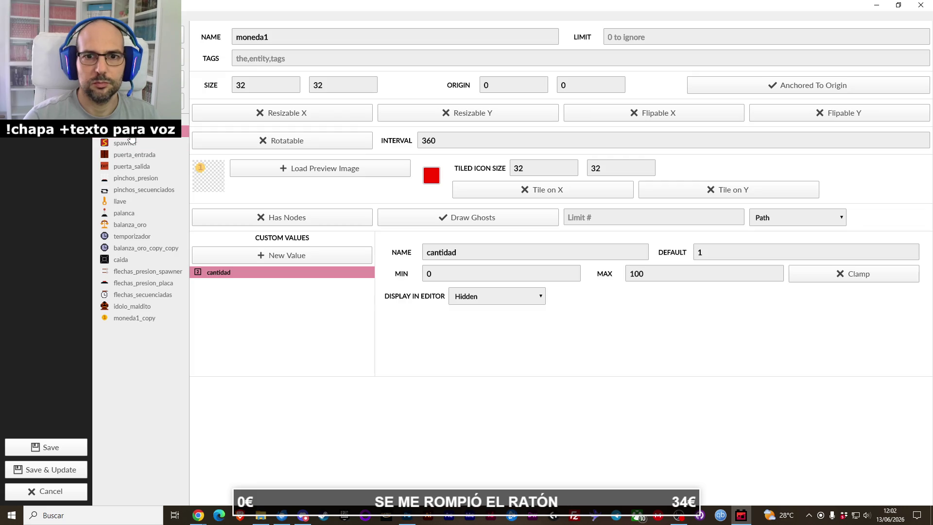
click(132, 318)
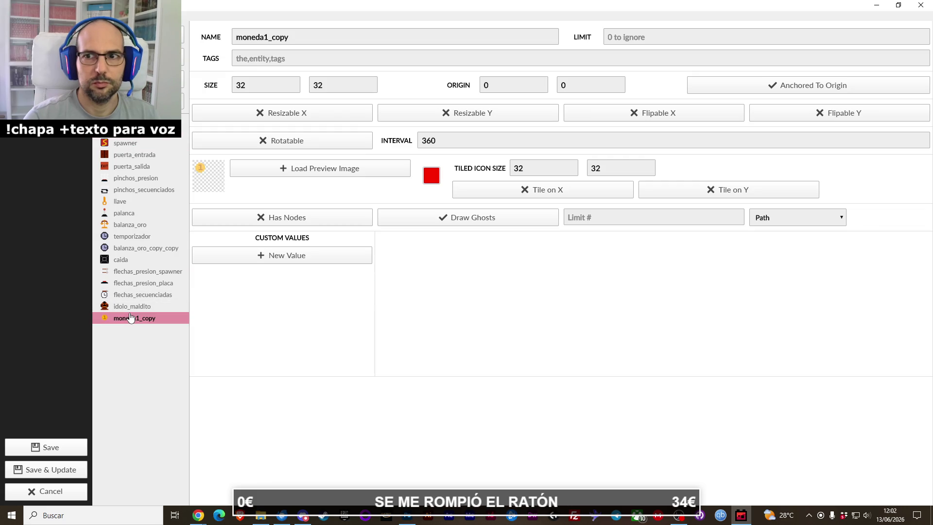
Step: Make three more copies of moneda1 and begin renaming the first copy to moneda2
click(130, 138)
right_click(130, 139)
click(144, 146)
right_click(129, 136)
click(145, 146)
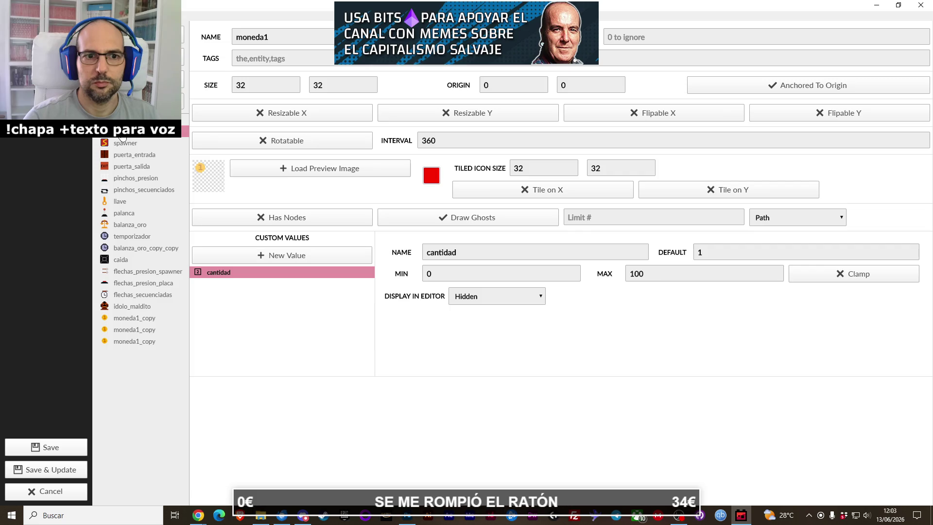
right_click(123, 138)
click(144, 147)
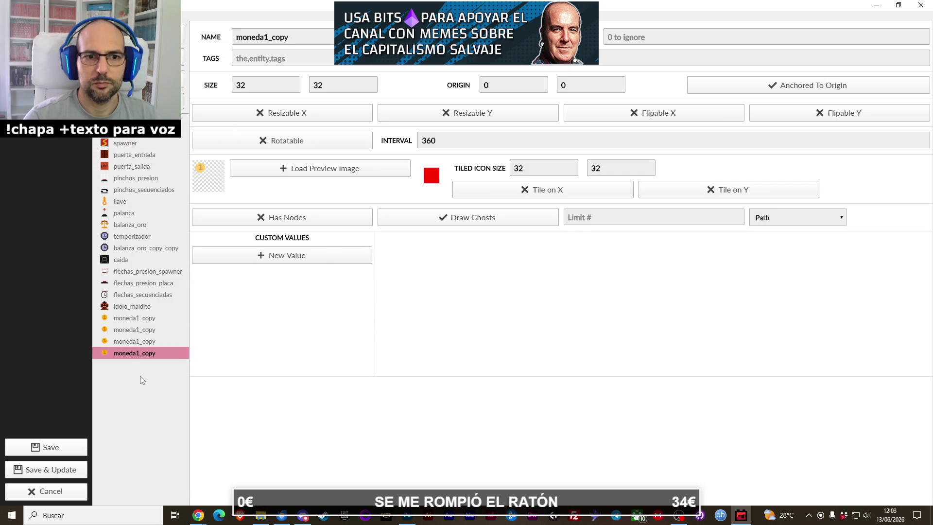
click(141, 319)
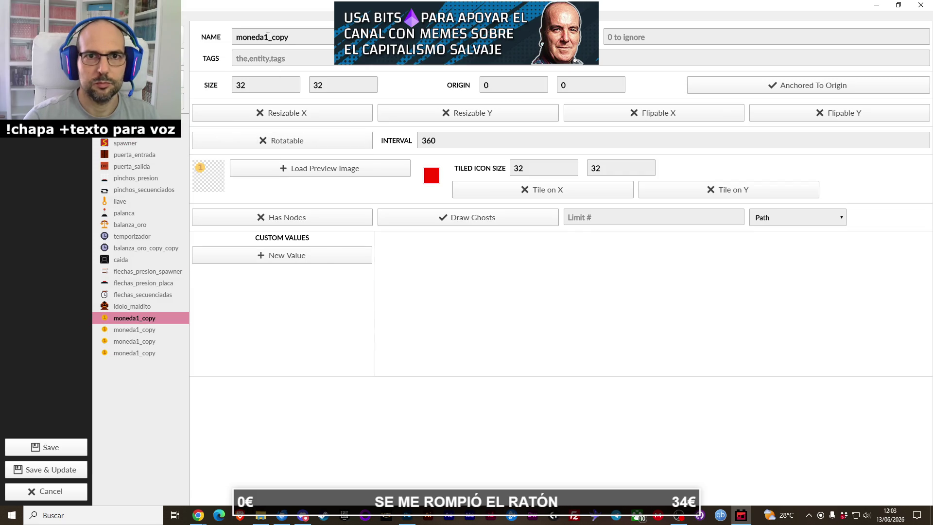
drag(267, 37, 290, 37)
Step: Finish renaming the first copy to moneda2 and give it the moneda2.png preview image
text(2)
click(321, 169)
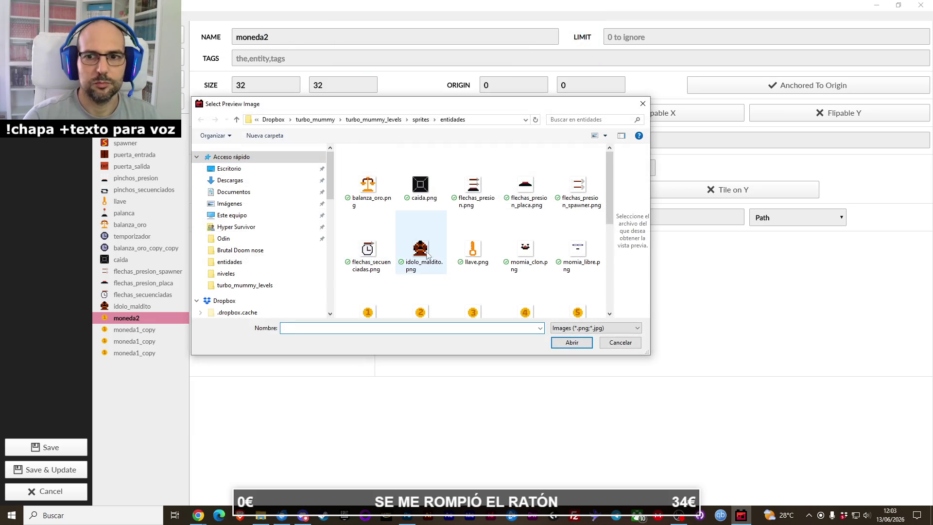
double_click(420, 300)
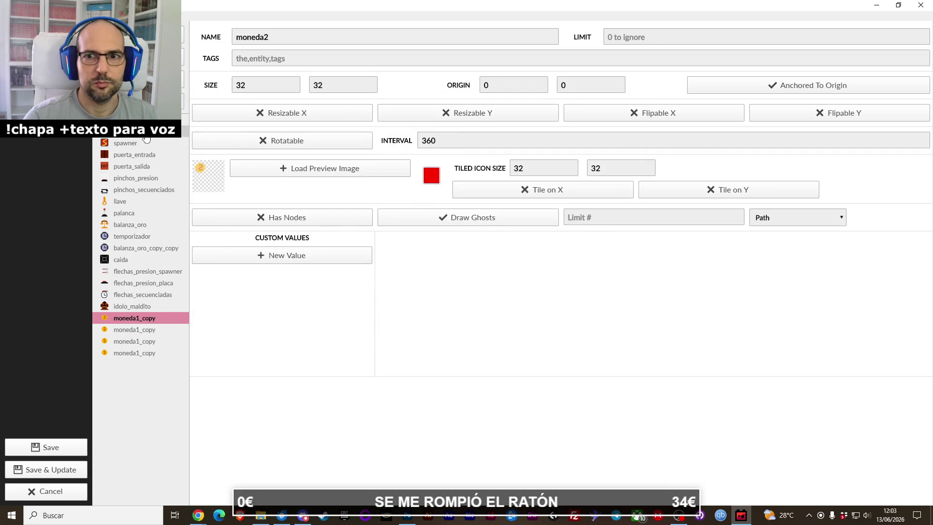
click(145, 136)
click(130, 319)
Step: Rename the next copy to moneda3 with the moneda3.png preview image
click(131, 329)
drag(265, 37, 292, 37)
text(3)
click(272, 170)
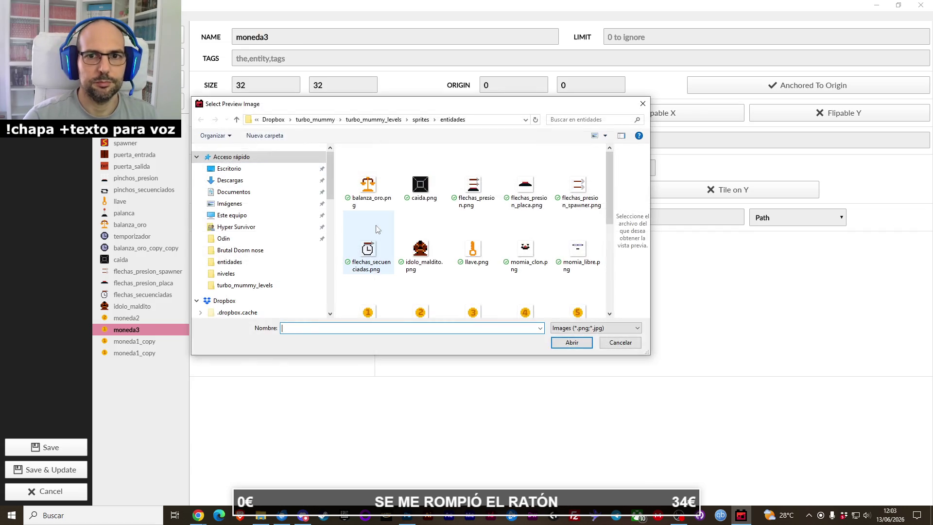
double_click(466, 300)
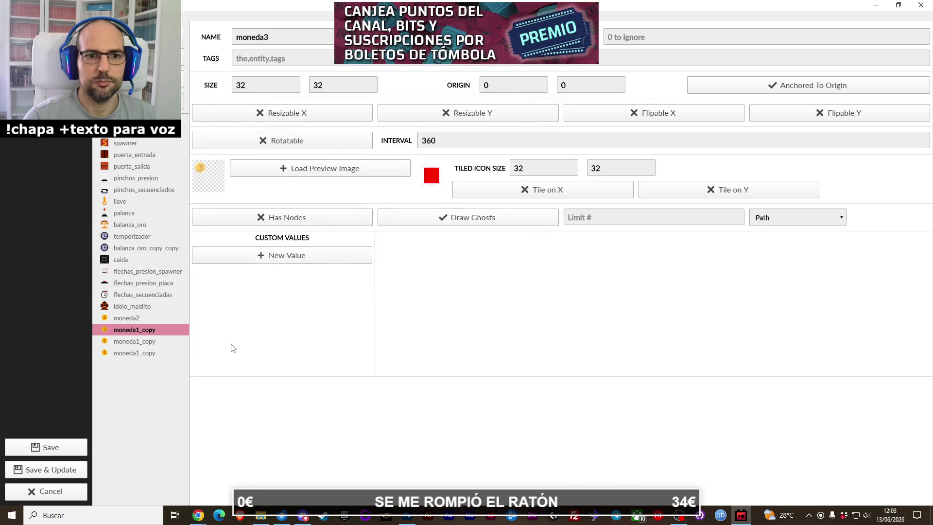
Step: Rename the next copy to moneda4 with the moneda4.png preview image
click(145, 343)
drag(265, 37, 301, 39)
text(4)
click(146, 353)
click(146, 341)
click(254, 167)
scroll(423, 251, down, 3)
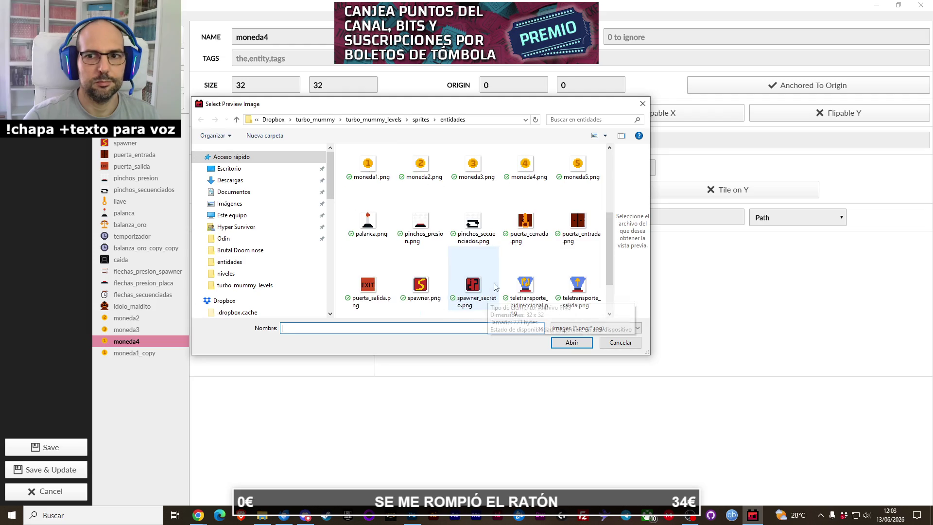
double_click(516, 177)
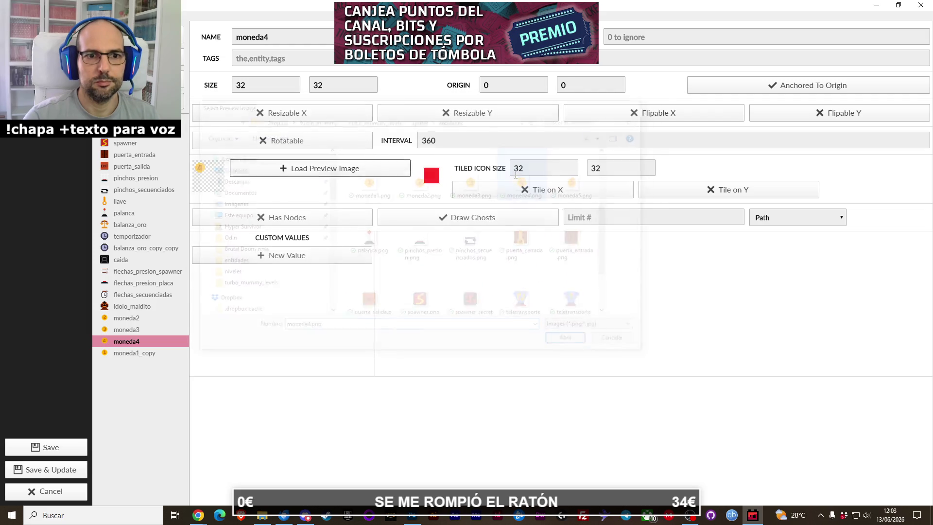
Step: Rename the last copy to moneda5 with the moneda5.png preview image
click(140, 358)
drag(265, 37, 296, 37)
text(5)
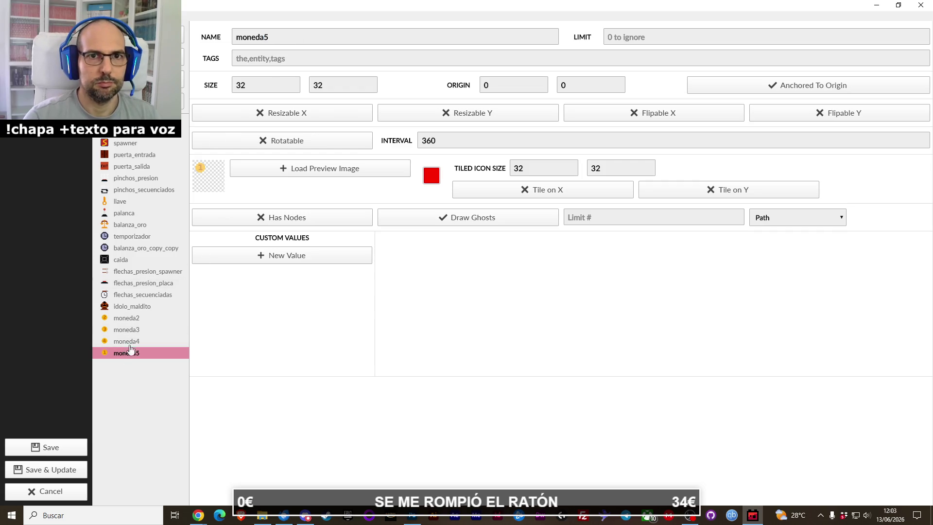
click(291, 168)
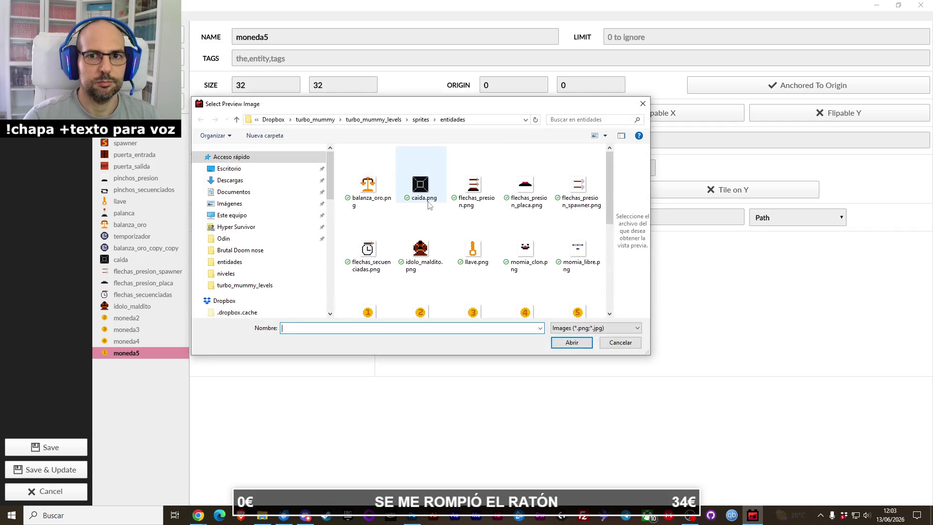
scroll(430, 205, down, 1)
double_click(569, 246)
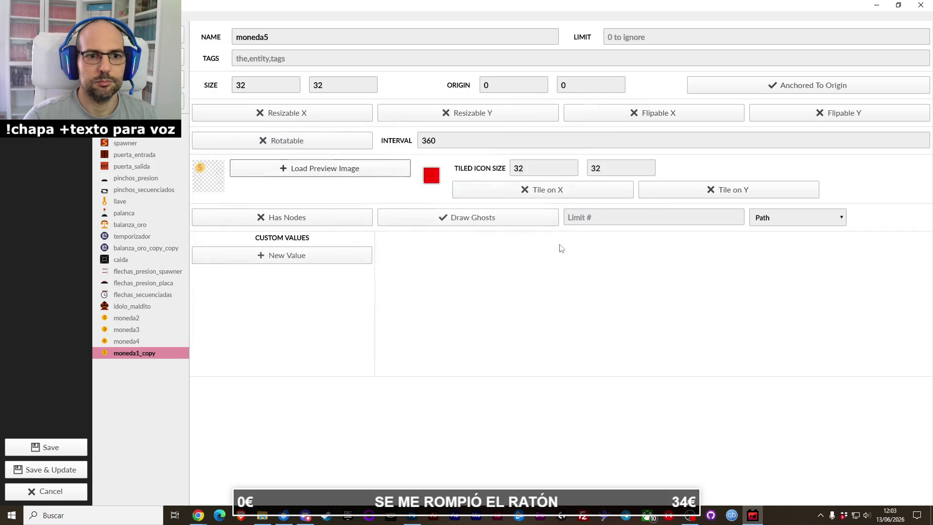
mouse_move(156, 358)
mouse_down()
mouse_move(146, 337)
mouse_move(141, 356)
mouse_up()
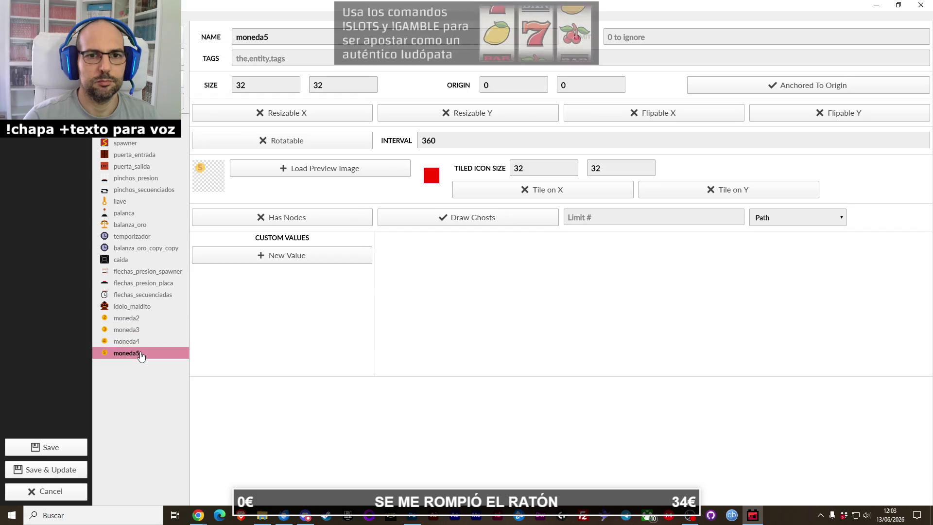
click(103, 343)
Step: Give moneda2 an Integer value named cantidad with default 2
click(104, 318)
click(220, 257)
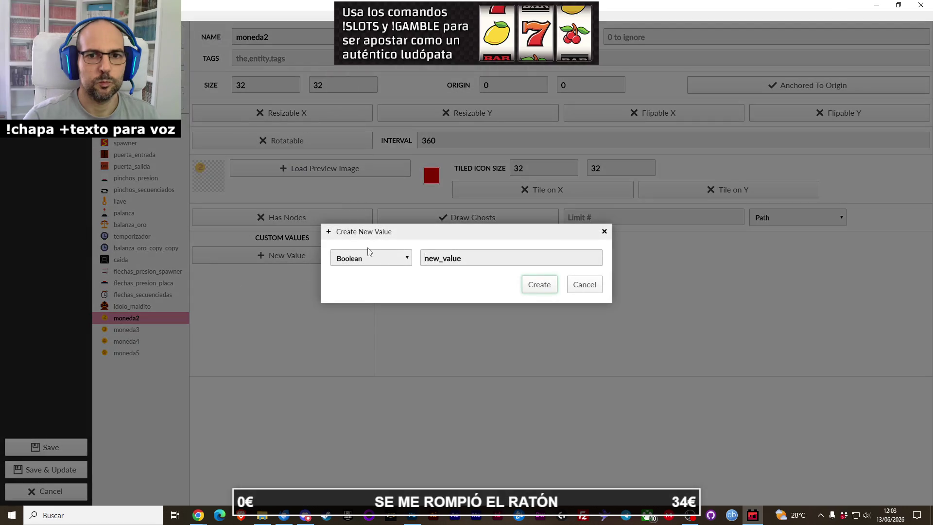
click(383, 263)
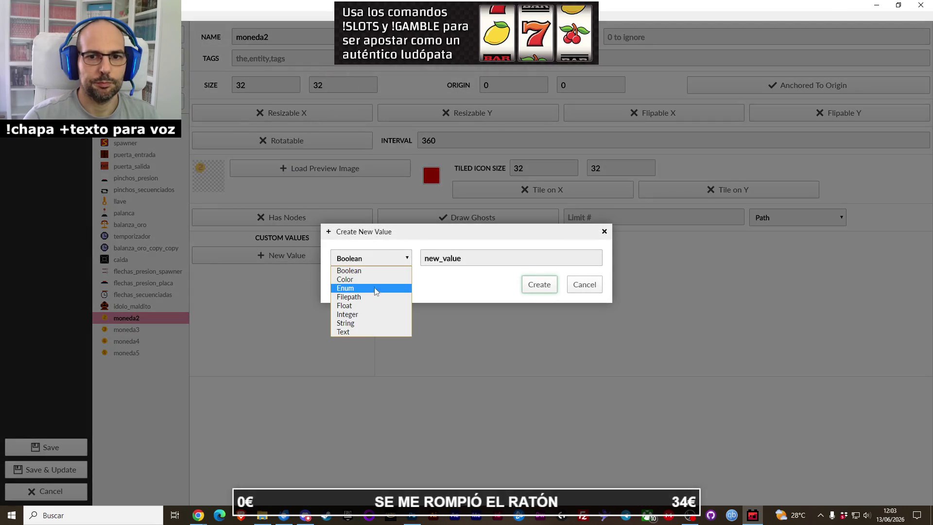
click(365, 317)
double_click(445, 259)
text(cantidad)
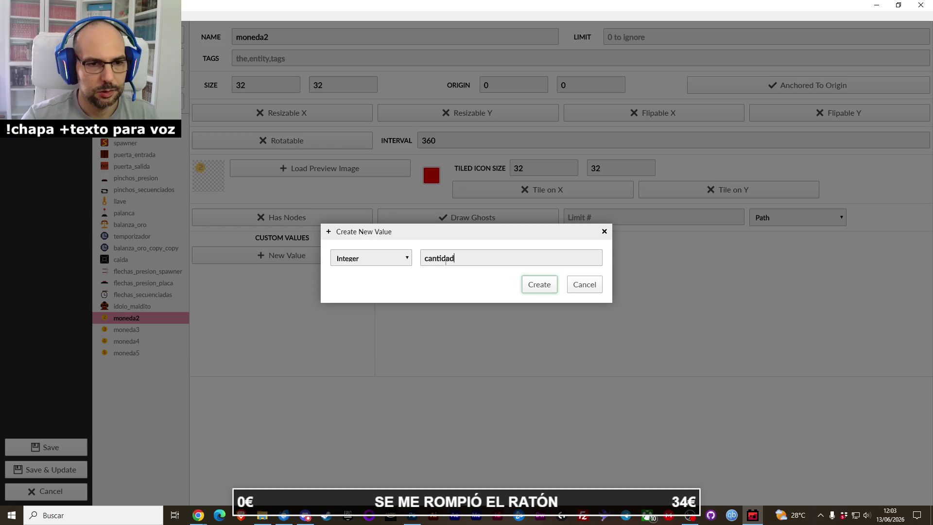
click(539, 285)
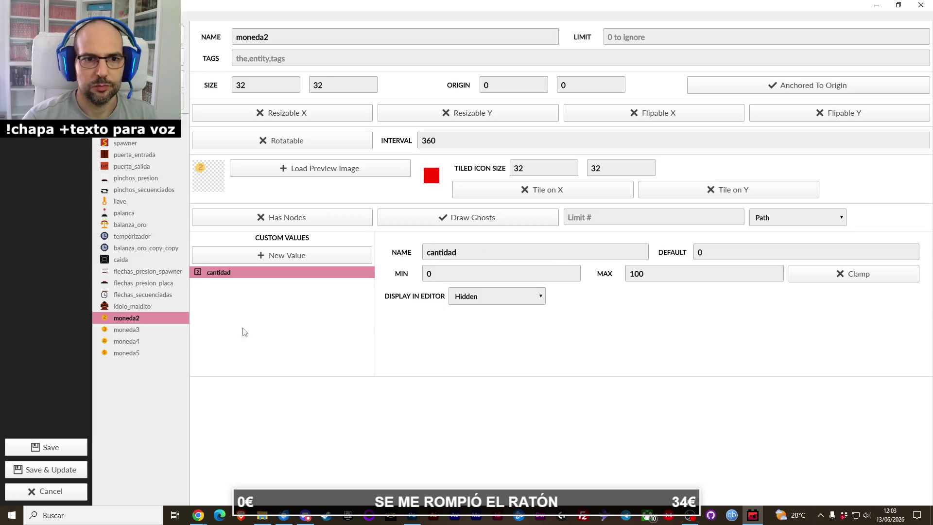
double_click(708, 250)
text(2)
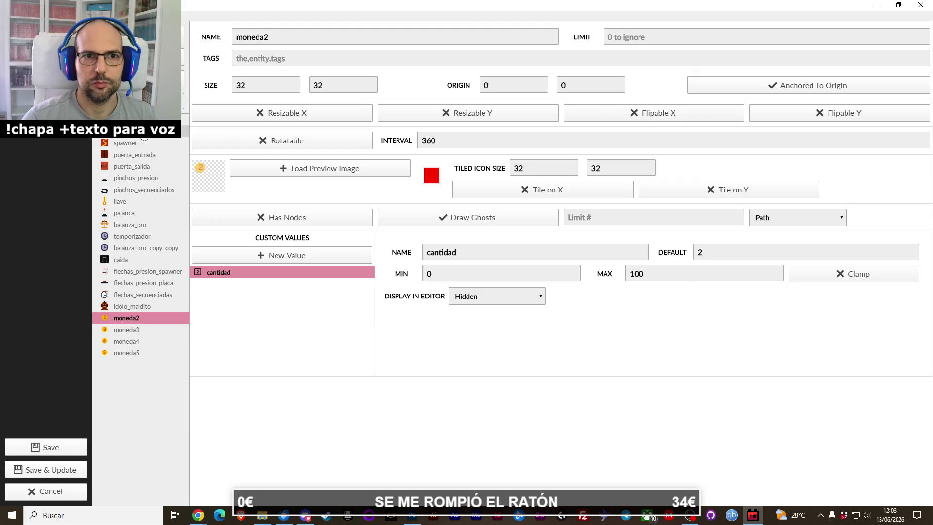
Step: Give moneda3 an Integer cantidad value with default 3
click(145, 332)
click(268, 258)
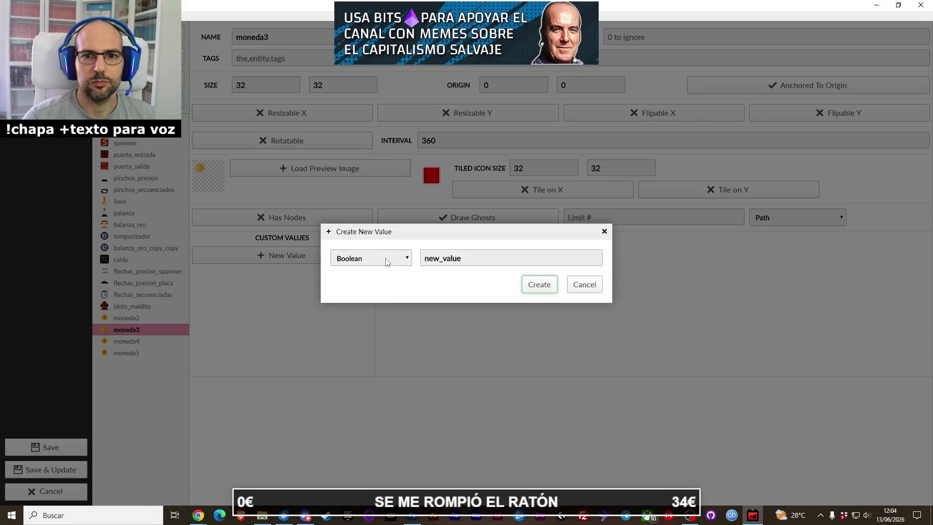
click(395, 264)
click(366, 318)
double_click(459, 259)
text(cantidad)
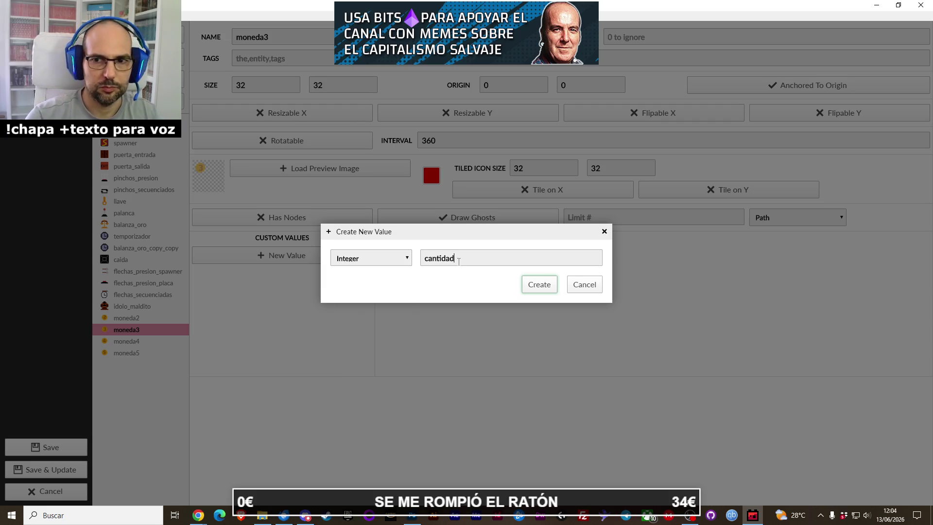
click(540, 286)
key(BackSpace)
text(3)
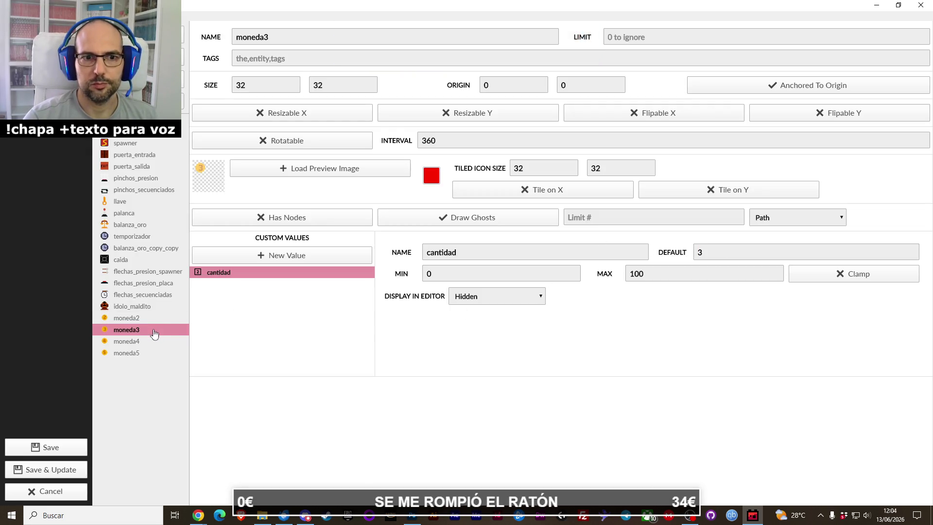
Step: Add a cantidad value to moneda4, then delete it as a mistaken Boolean
click(146, 341)
click(224, 257)
drag(462, 258, 416, 262)
text(canit)
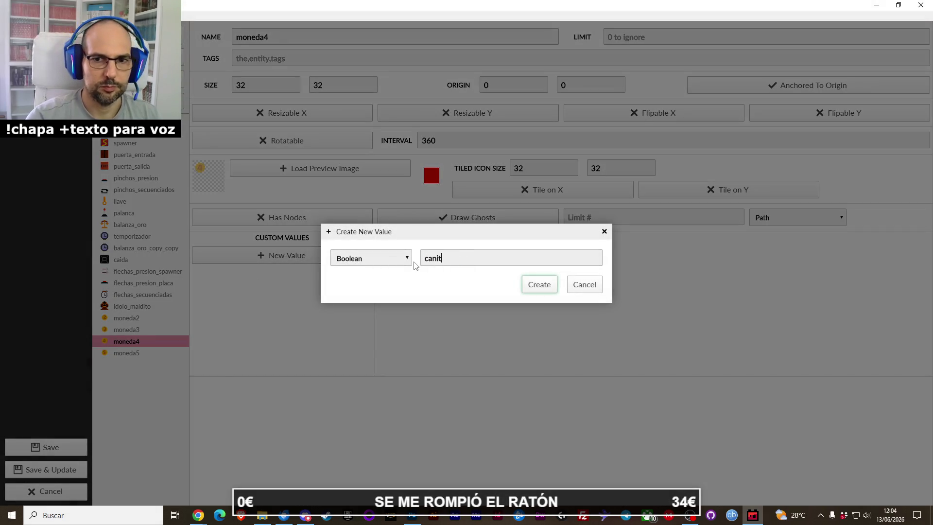
key(BackSpace)
key(BackSpace)
text(tidad)
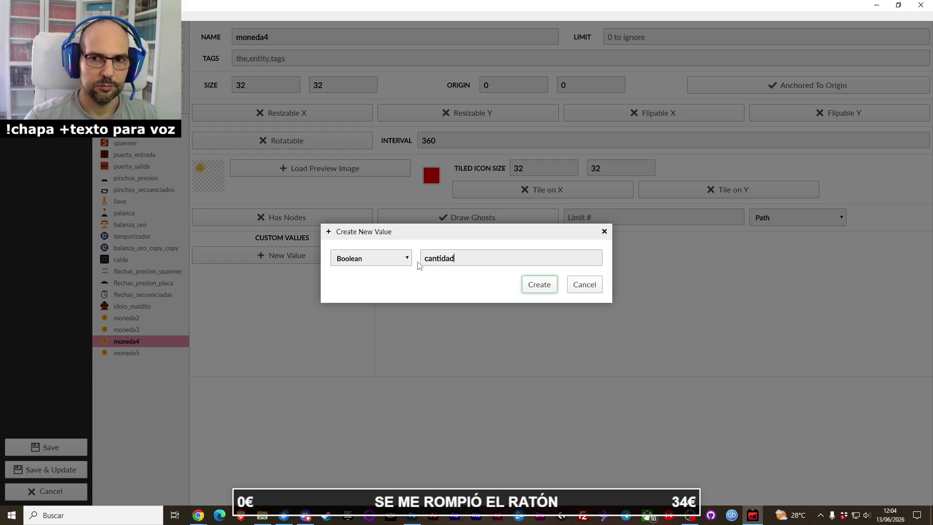
click(537, 288)
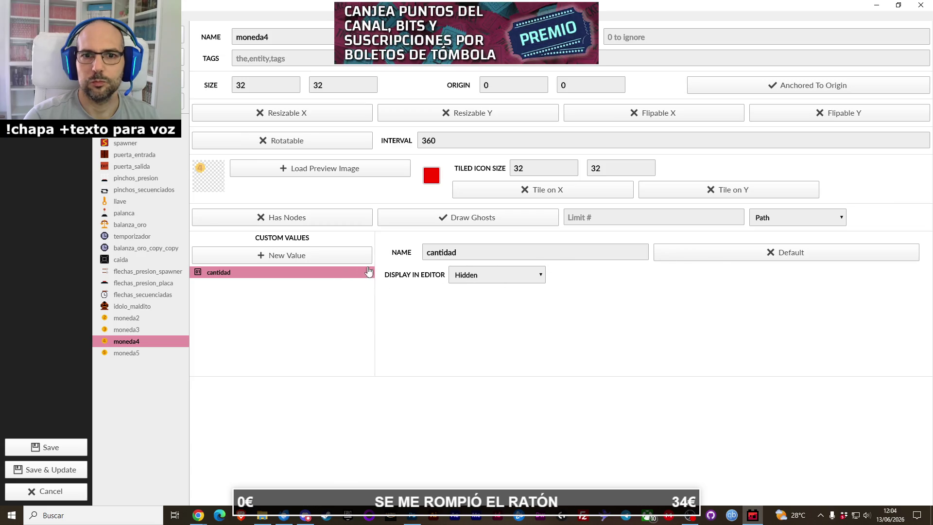
right_click(290, 272)
click(295, 272)
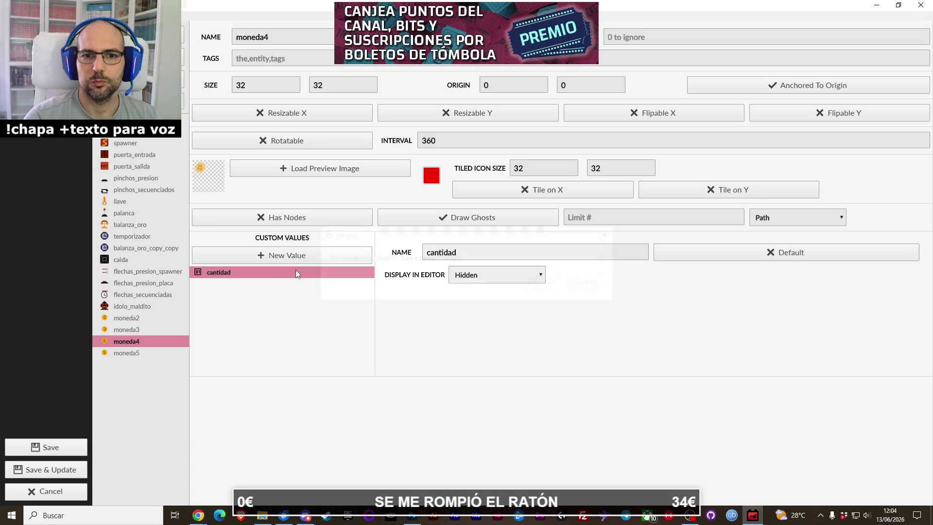
click(539, 280)
Step: Re-add moneda4's cantidad as an Integer value and select its default for editing
click(357, 260)
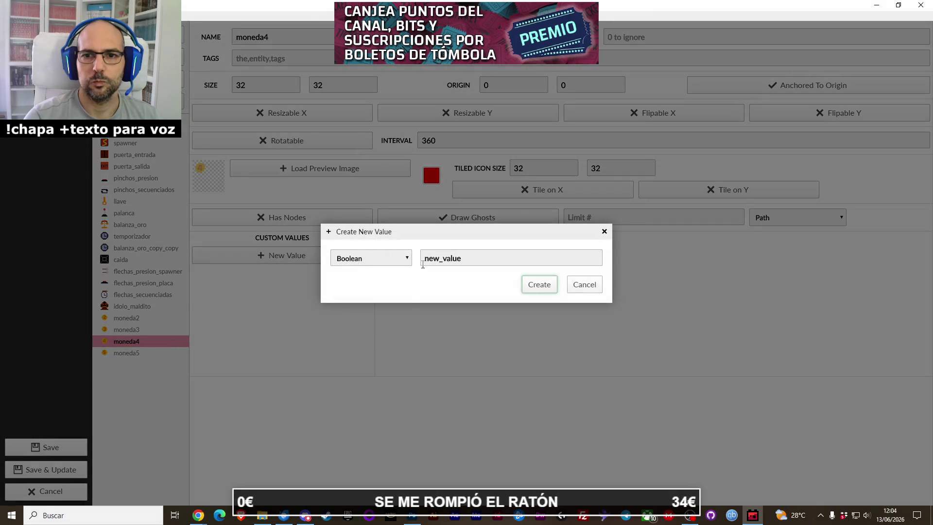
click(397, 261)
click(372, 314)
double_click(449, 262)
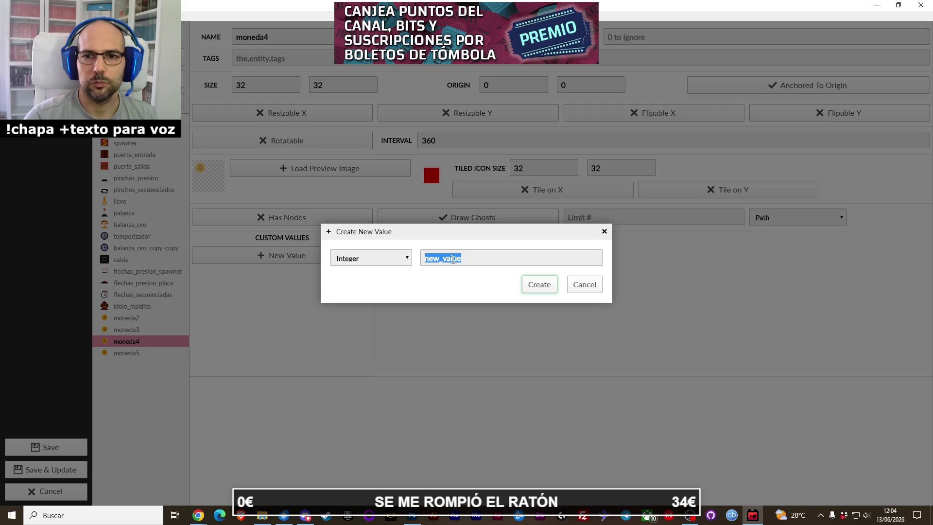
text(cantidad)
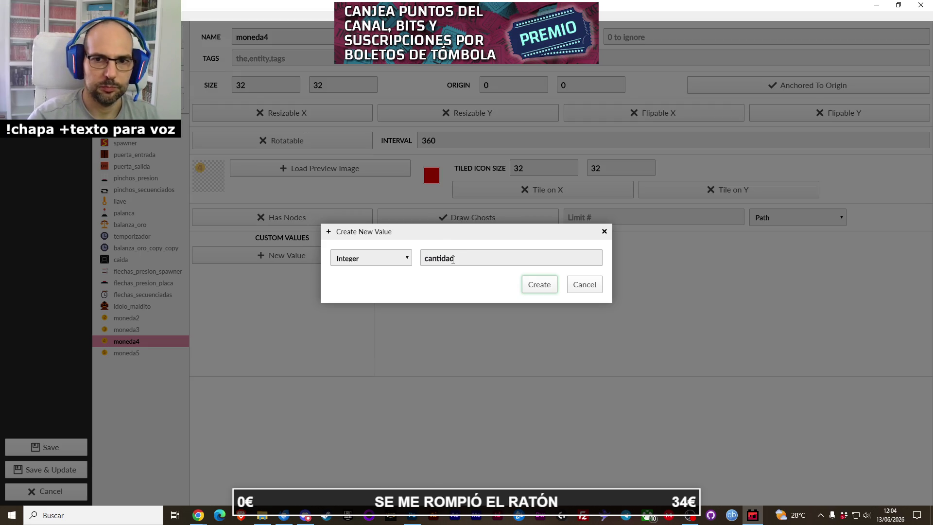
key(Return)
double_click(712, 254)
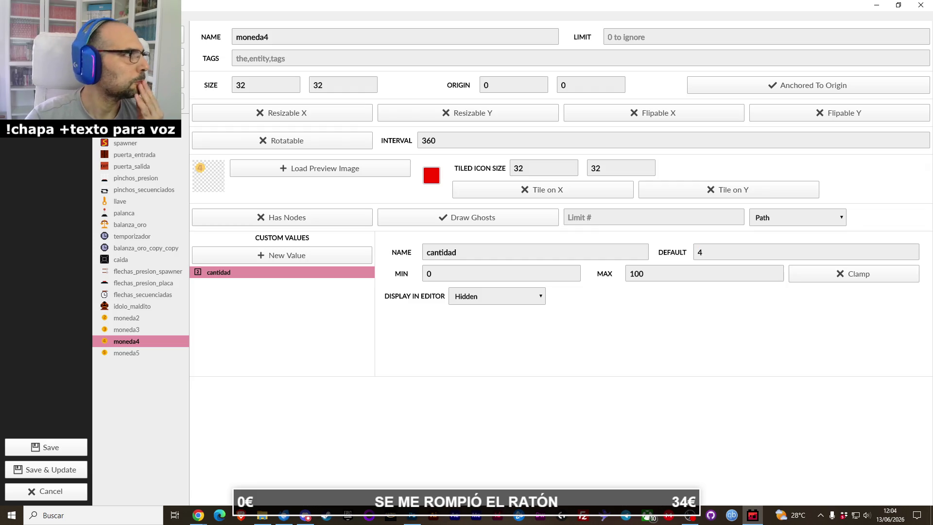
key(alt+Tab)
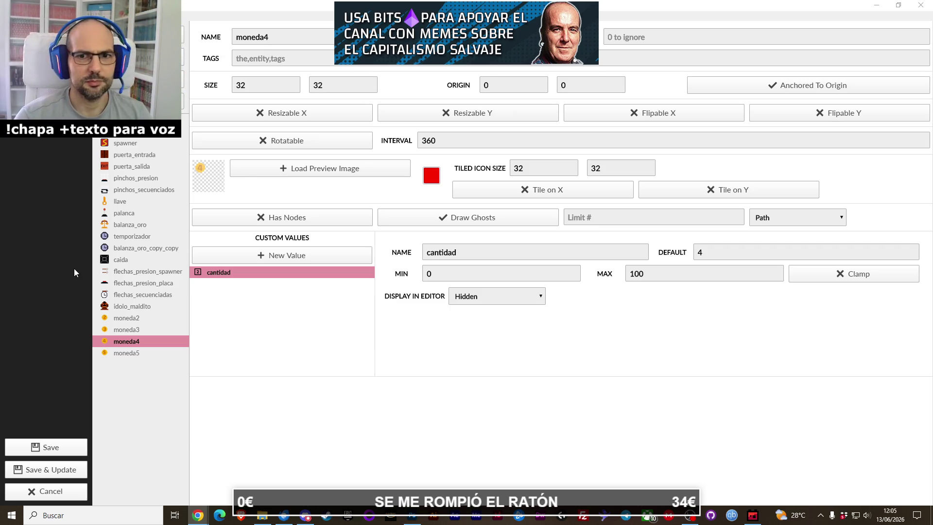
Step: Give moneda5 an Integer cantidad value with default 5
click(153, 354)
click(253, 261)
double_click(440, 259)
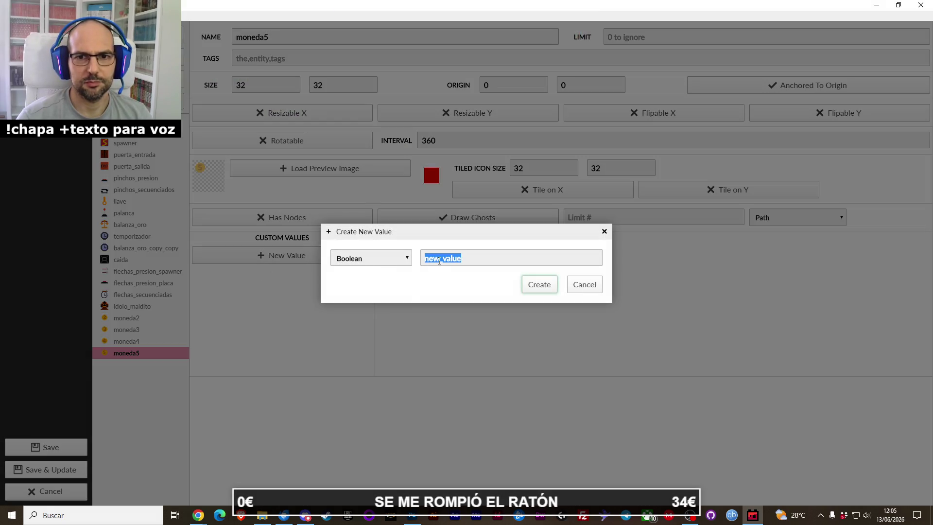
click(371, 258)
click(369, 314)
double_click(454, 265)
text(cantidad)
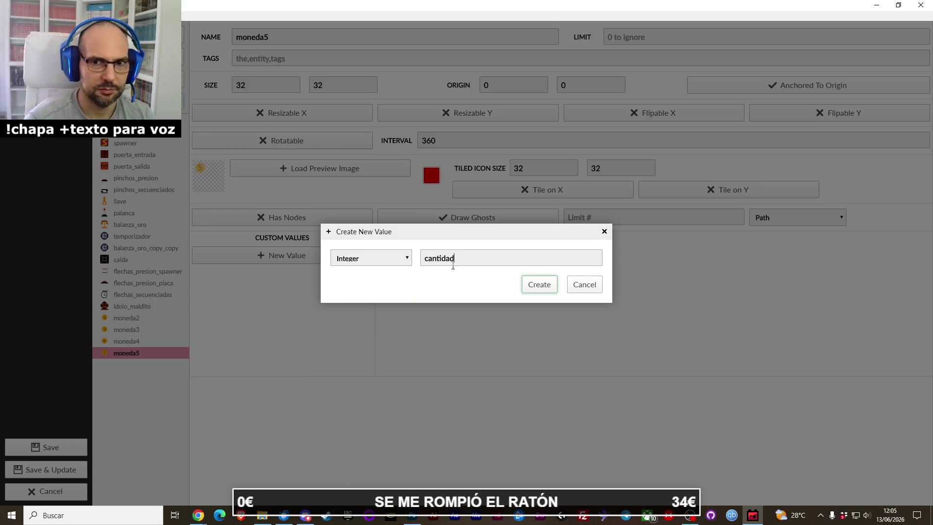
click(538, 285)
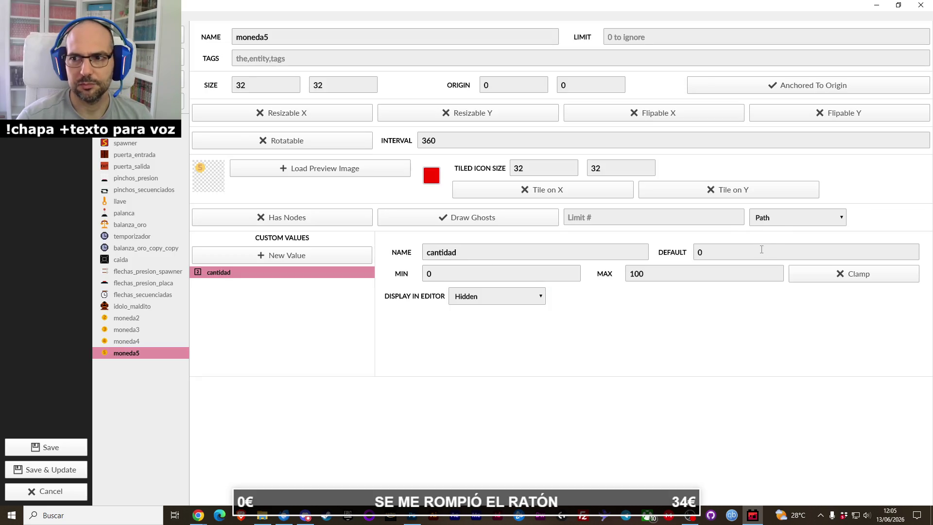
text(5)
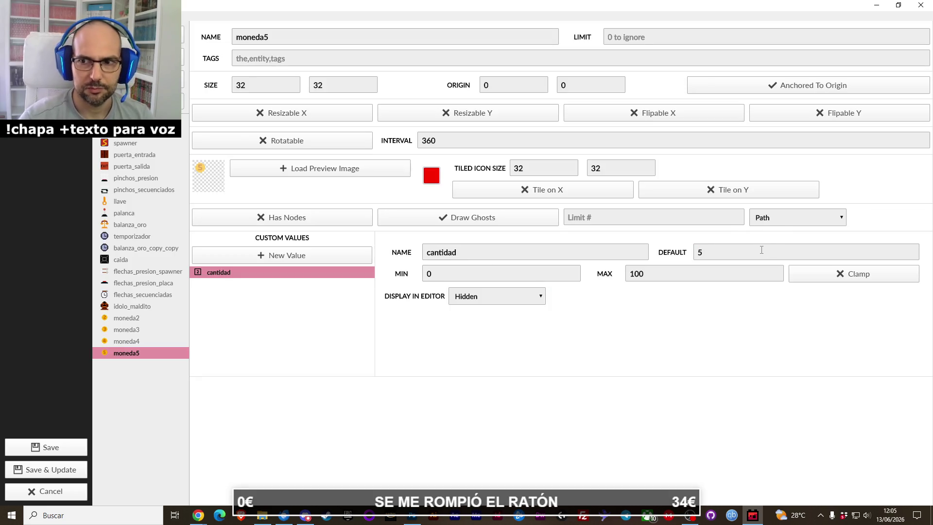
Step: Save the project and open the prueba32x32.json level
click(68, 447)
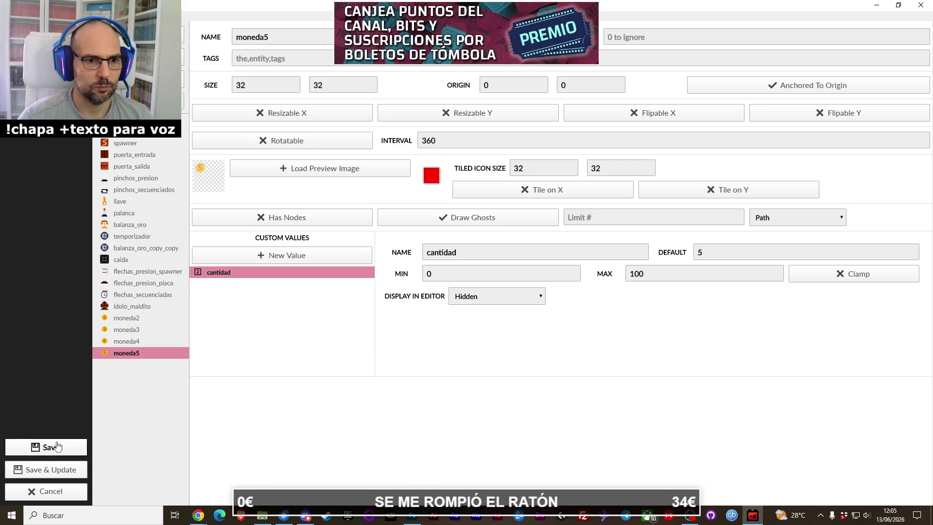
click(54, 157)
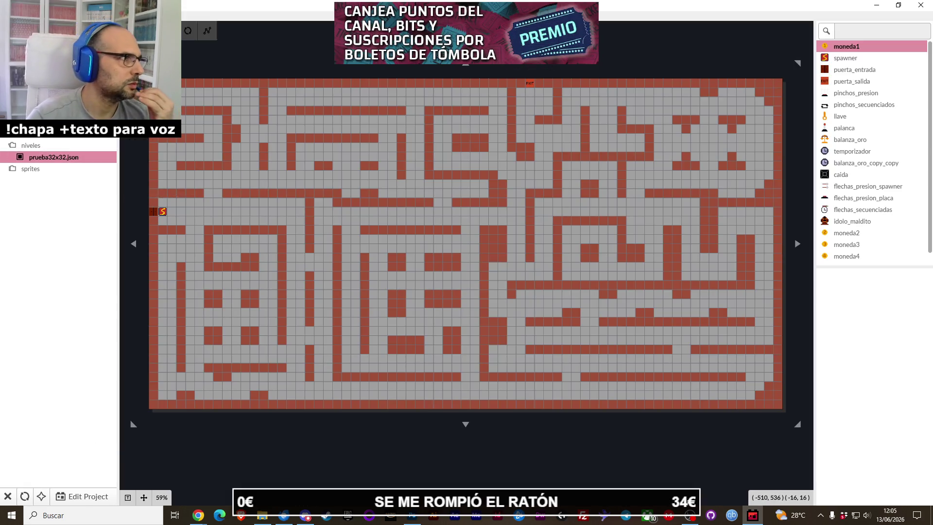
key(alt+Tab)
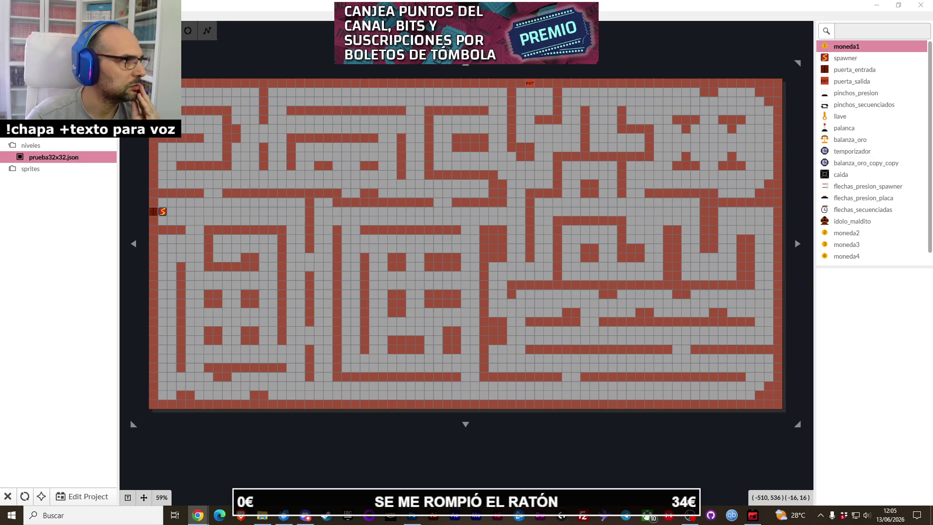
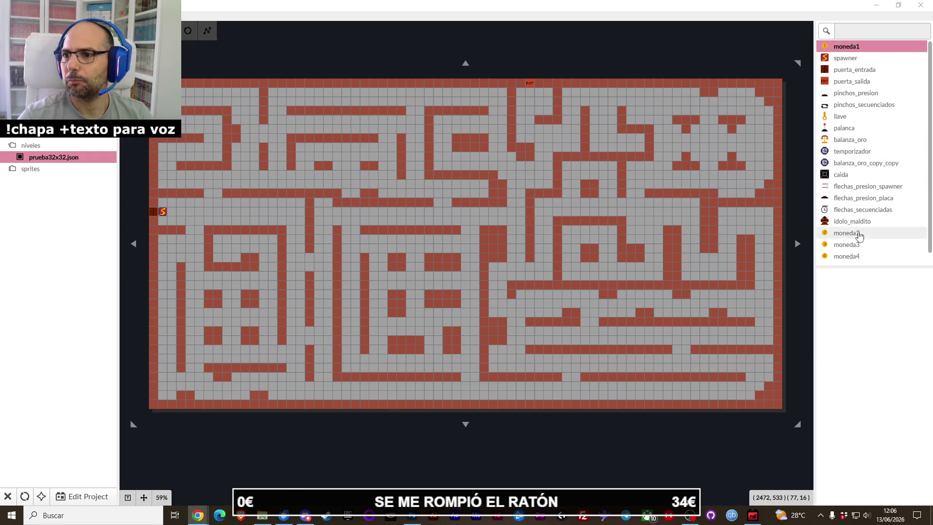
Step: Undo the spawner entity accidentally placed on the level
click(856, 234)
click(856, 58)
click(181, 202)
key(ctrl+z)
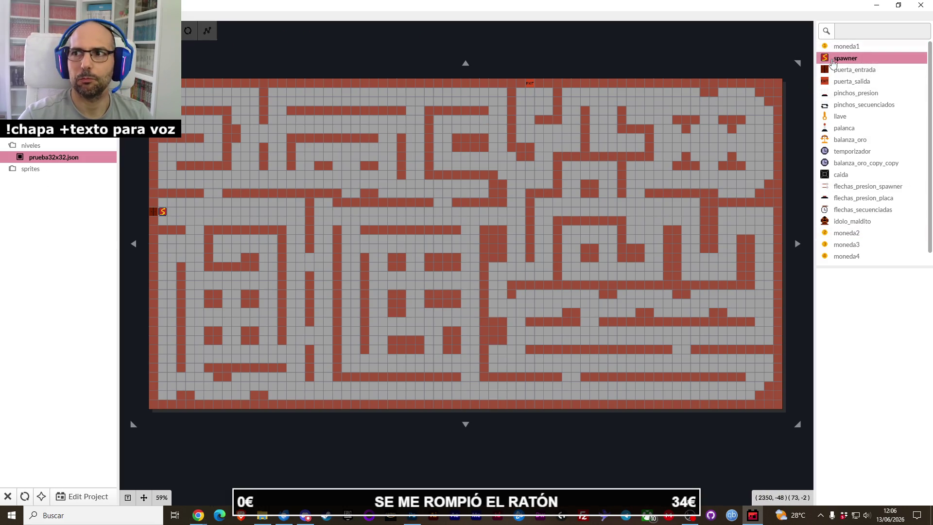
Step: In the project's entity list, move moneda1 to just above moneda2 and open the entidades sprite folder
click(85, 496)
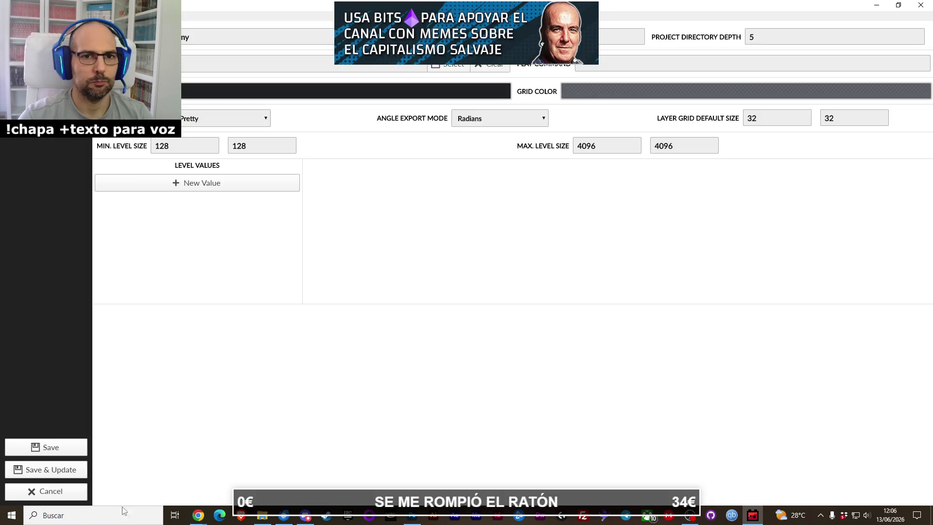
click(46, 58)
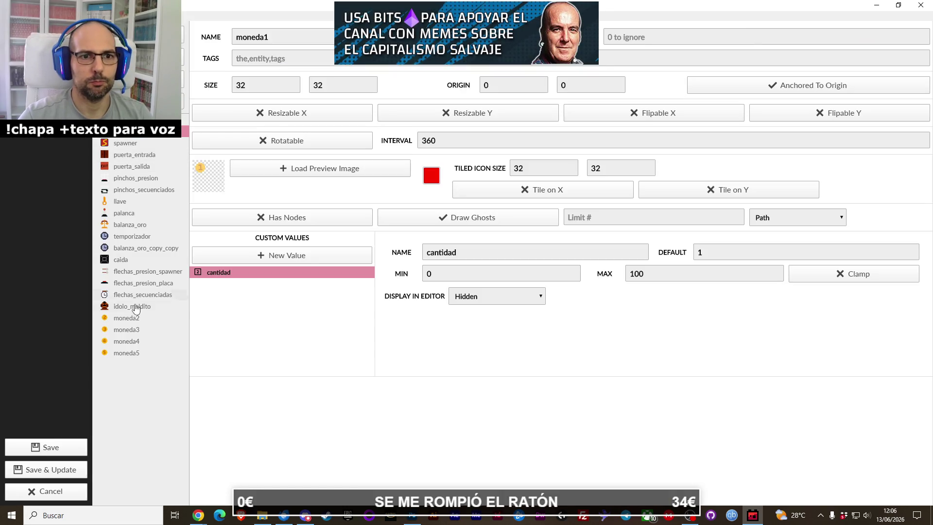
drag(143, 137, 126, 311)
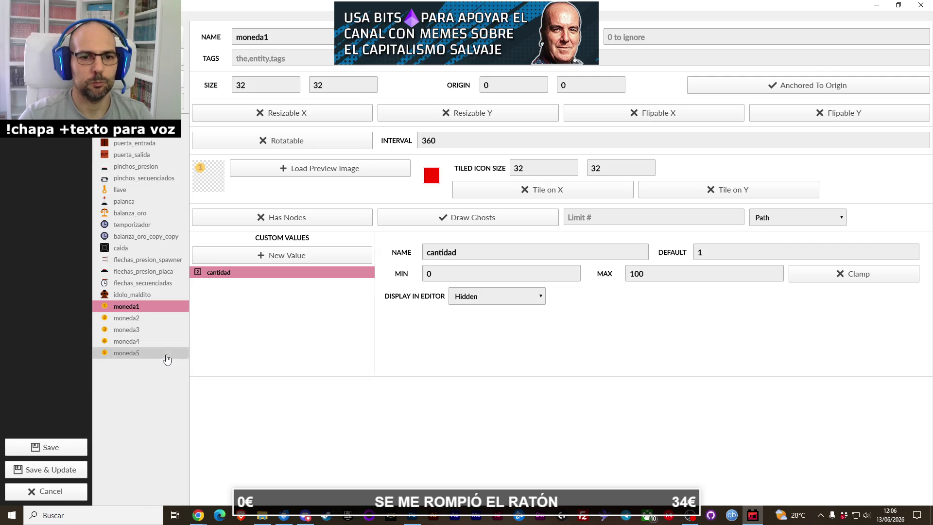
click(262, 516)
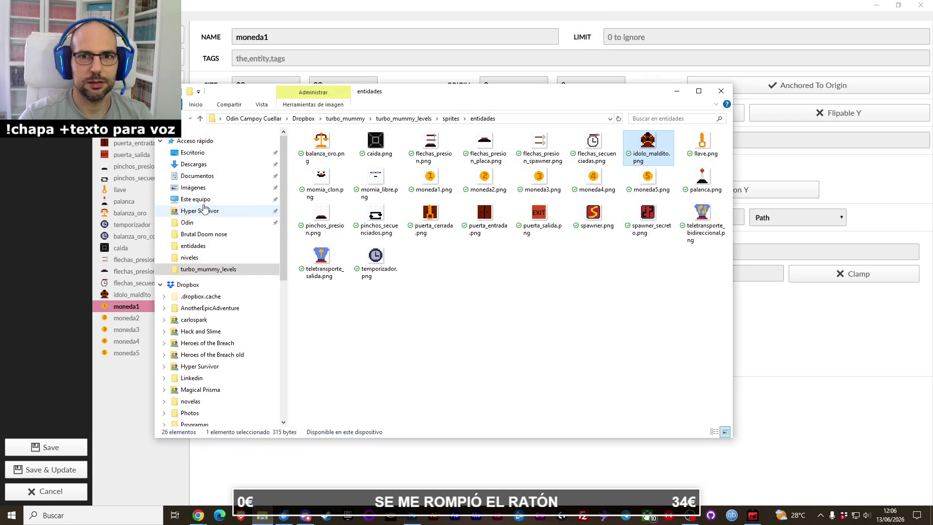
Step: Check in Explorer that puerta_entrada.png is 32x32, then return to Ogmo's entity settings
drag(381, 100, 470, 92)
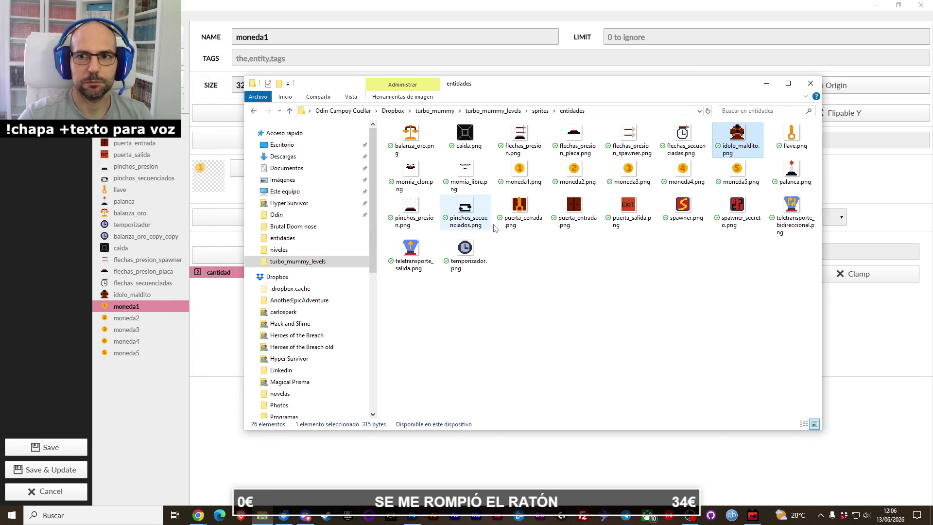
mouse_move(586, 214)
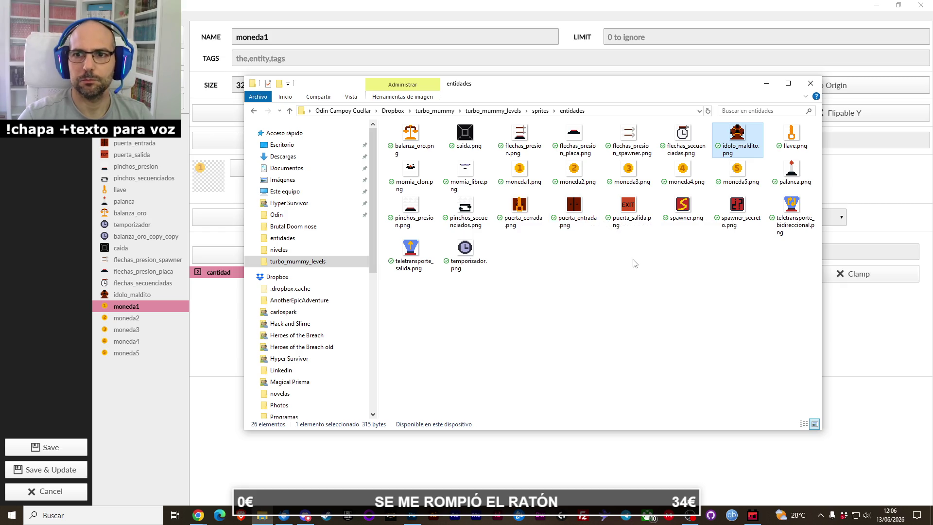
click(132, 143)
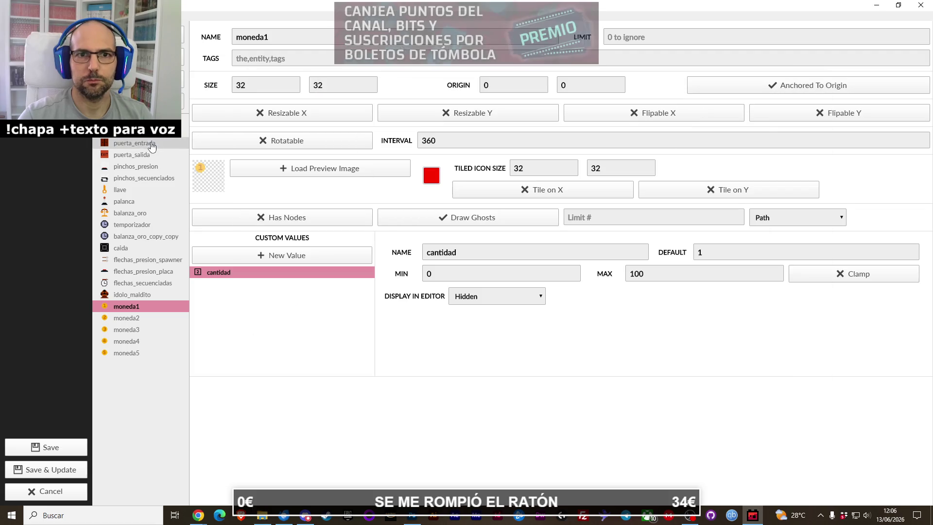
Step: Create a new entity named puerta_cerrada
click(136, 155)
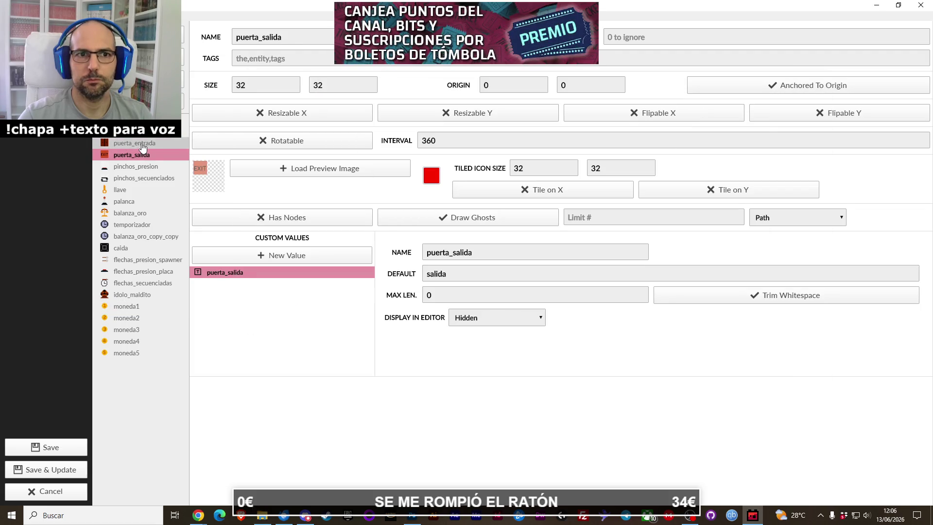
click(142, 144)
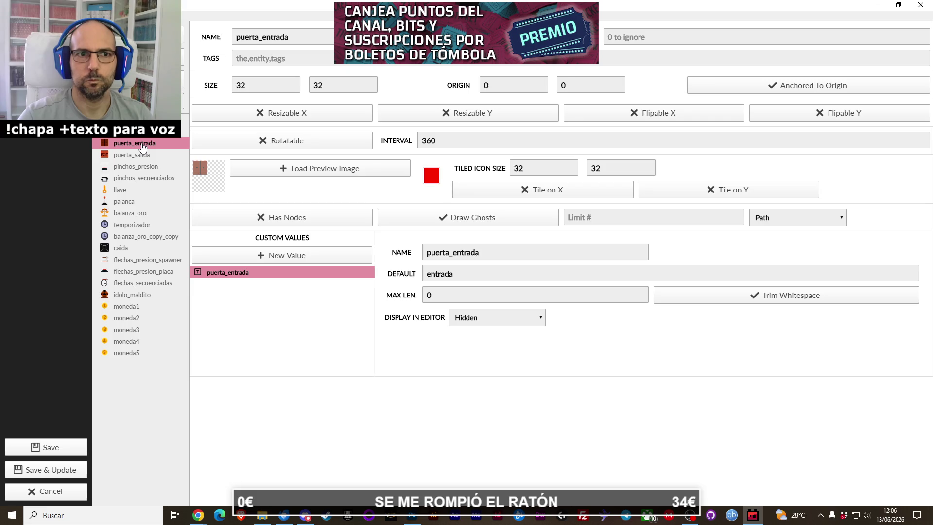
click(138, 131)
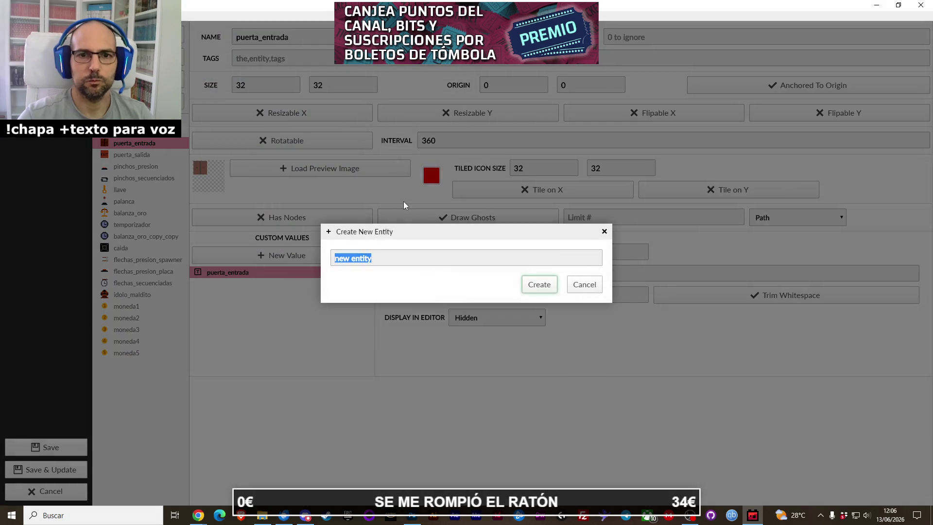
text(puerta_cerrada)
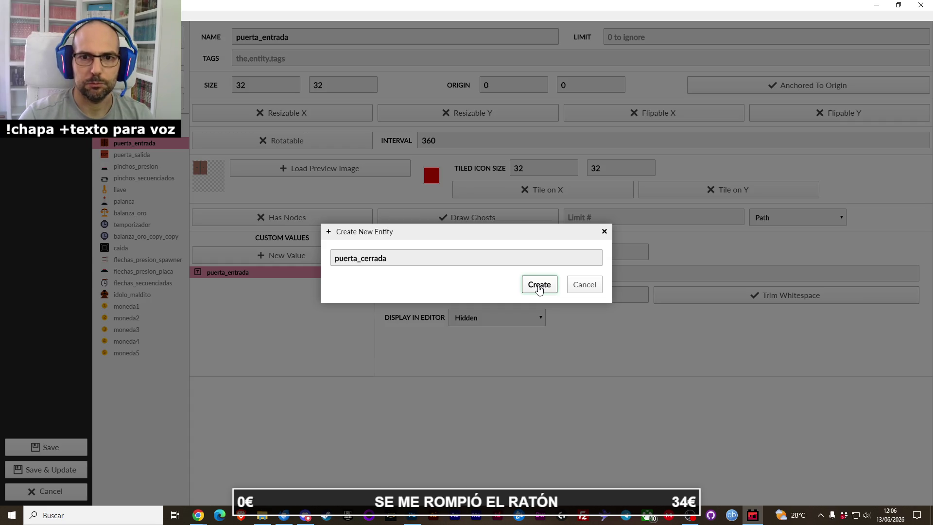
click(539, 285)
Step: Load puerta_cerrada.png as the entity's preview image
click(256, 168)
click(472, 253)
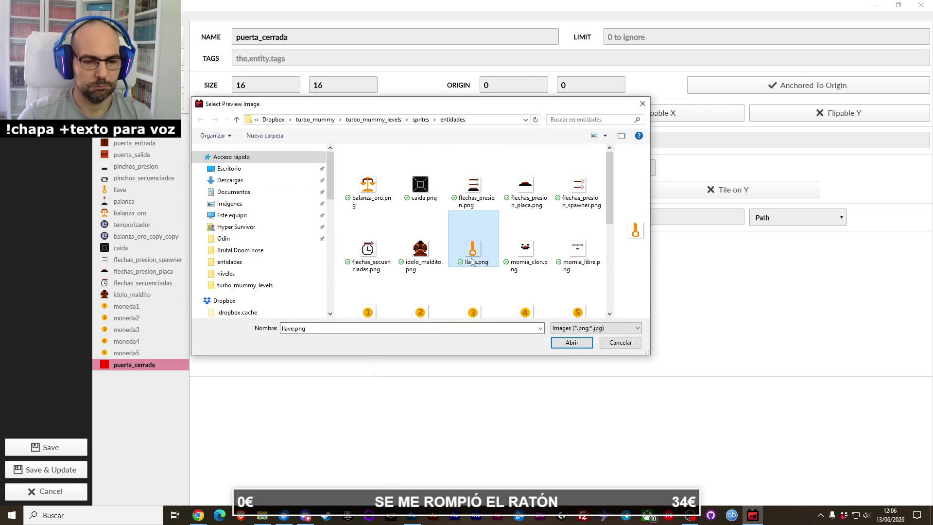
key(p)
mouse_move(651, 355)
mouse_down()
mouse_move(761, 423)
mouse_move(834, 423)
mouse_up()
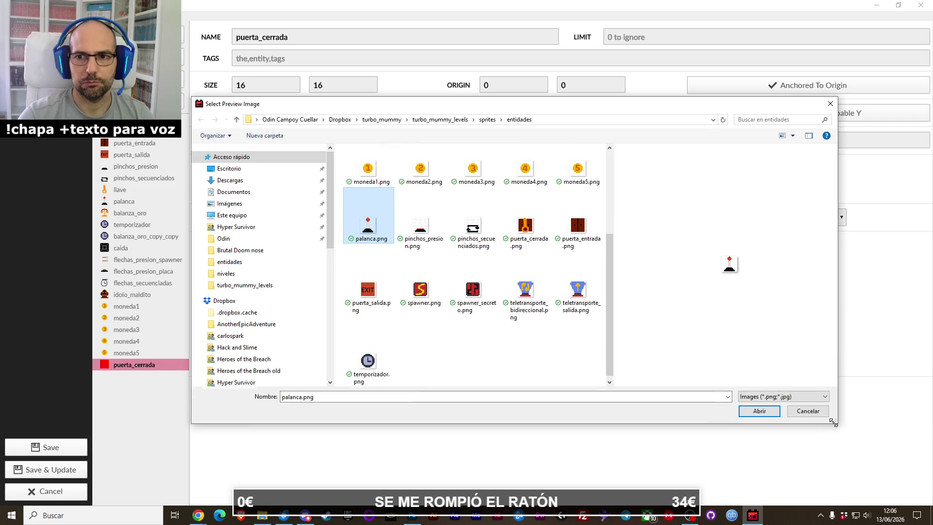
drag(614, 221, 682, 215)
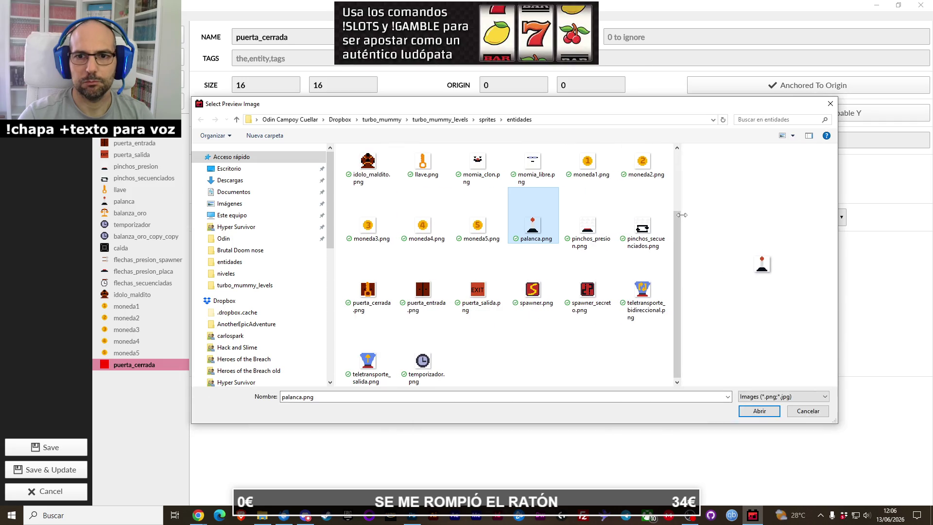
double_click(395, 301)
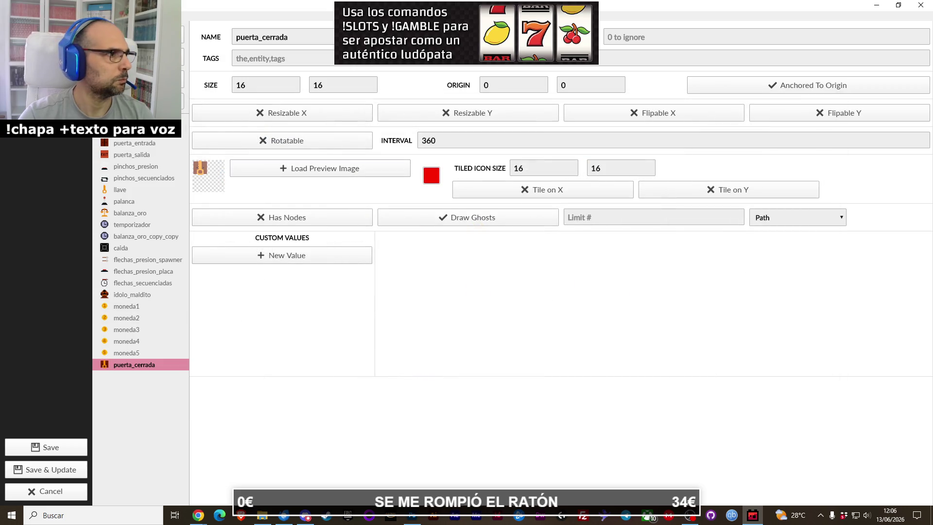
Step: Move puerta_cerrada up to sit right after puerta_salida in the entity list
key(alt+Tab)
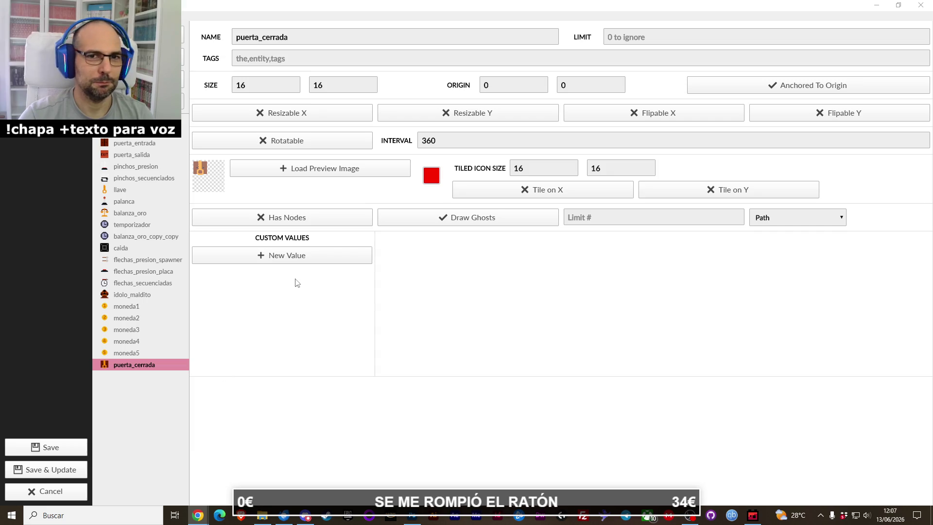
click(136, 366)
drag(163, 171, 164, 161)
Step: Set puerta_cerrada's size to 32 by 32
double_click(278, 84)
text(32)
key(Tab)
text(32)
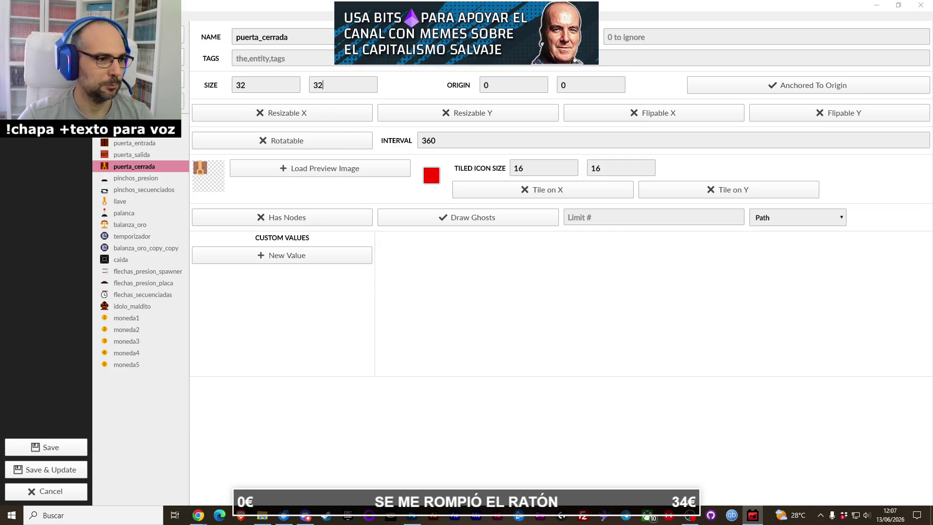
key(alt+Tab)
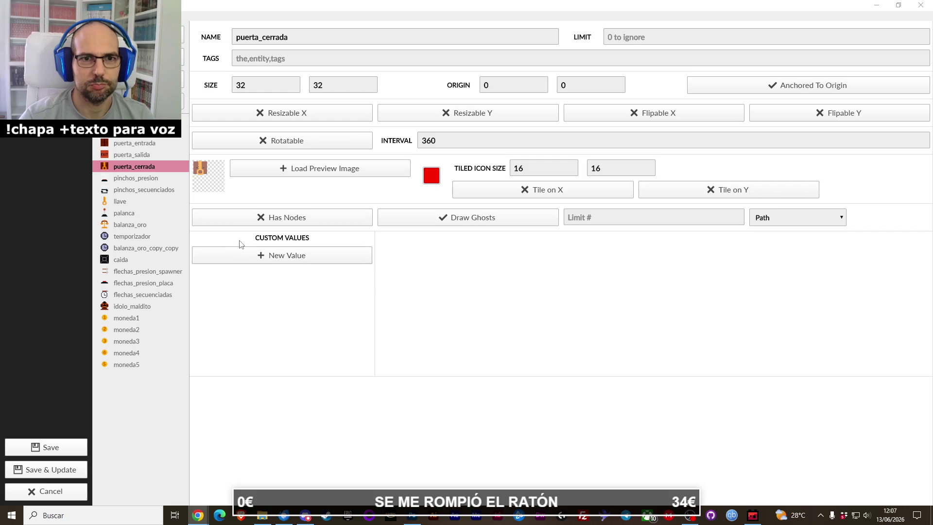
Step: Add an 'abierta' custom value to puerta_cerrada with its default left off
click(231, 256)
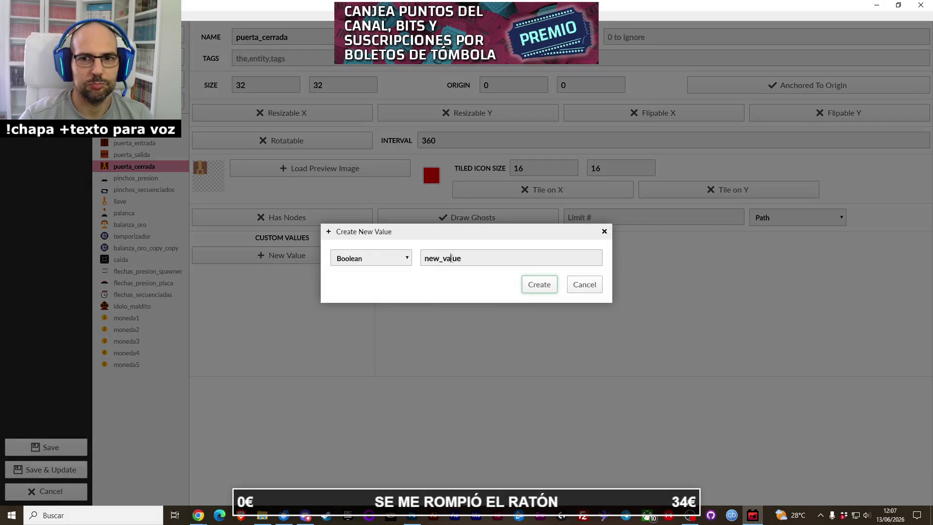
double_click(452, 258)
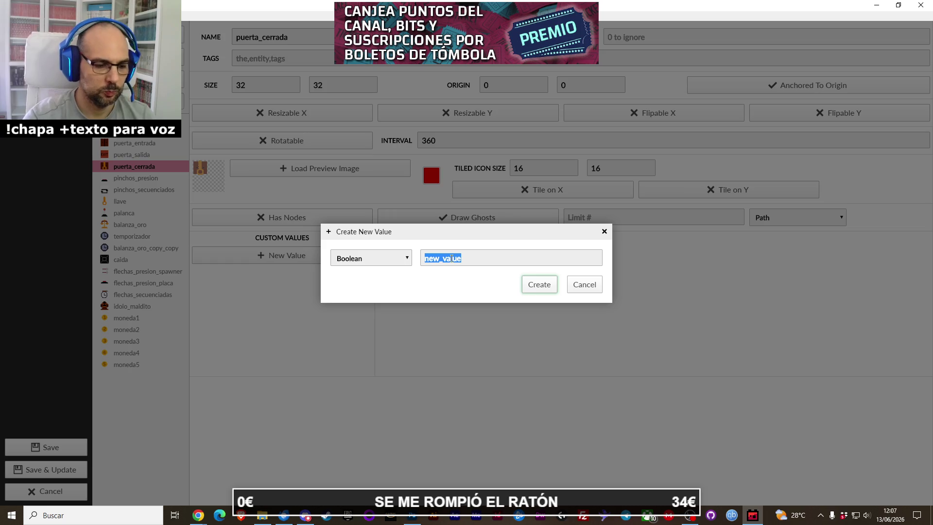
text(abierta)
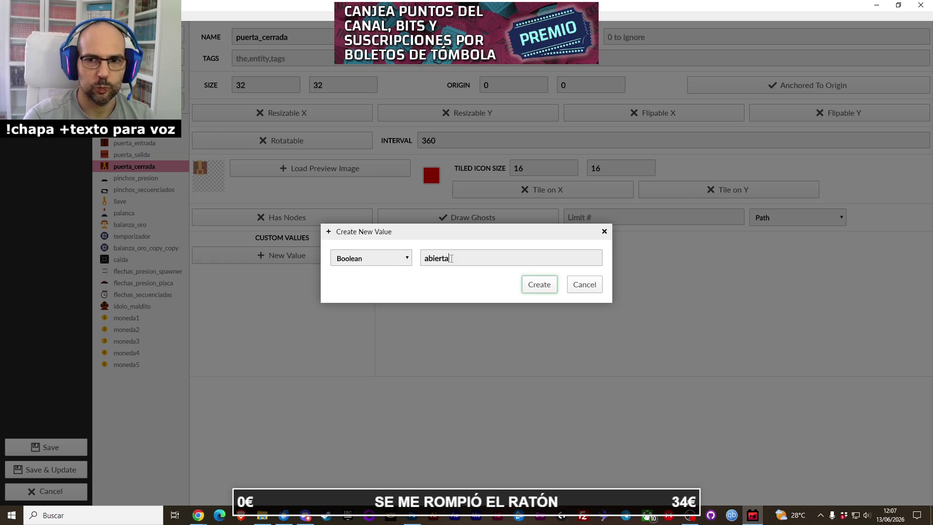
click(537, 284)
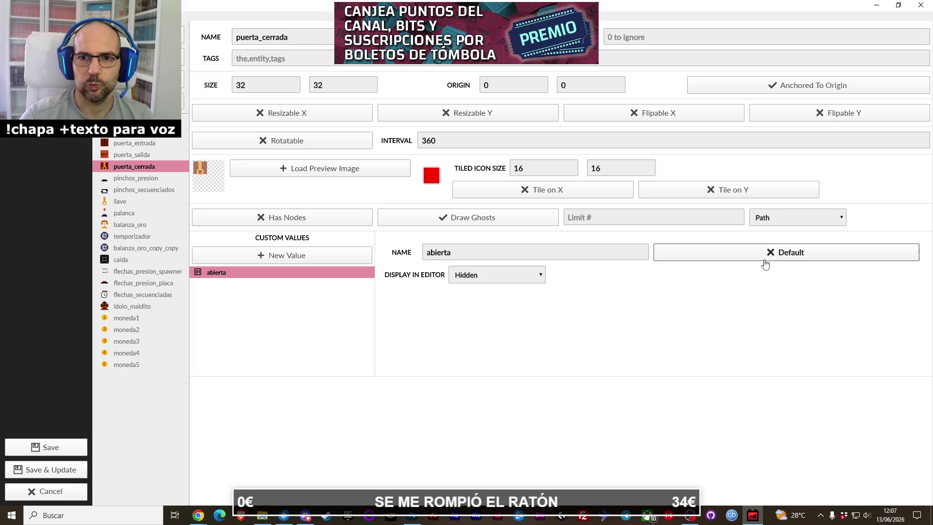
click(751, 261)
click(751, 261)
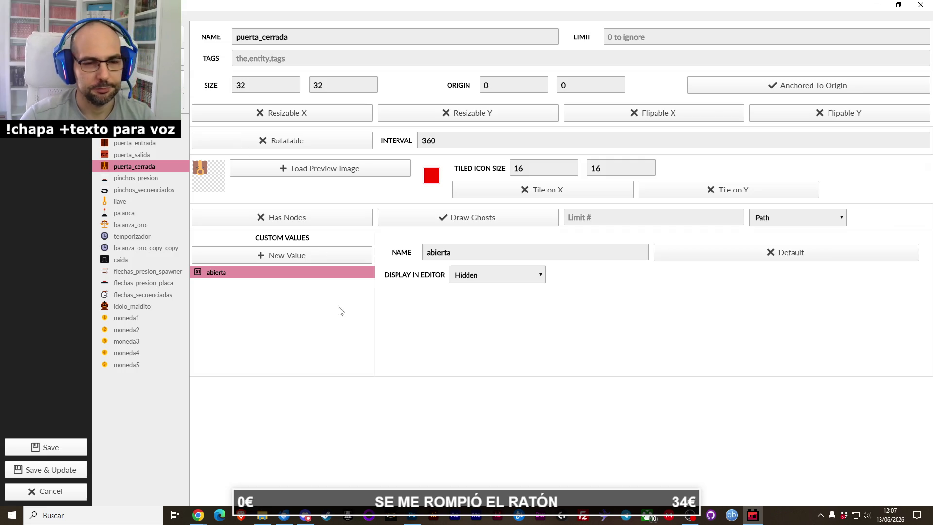
Step: Close the untitled Photoshop sprite document without saving, then reopen the entidades sprite folder
click(414, 518)
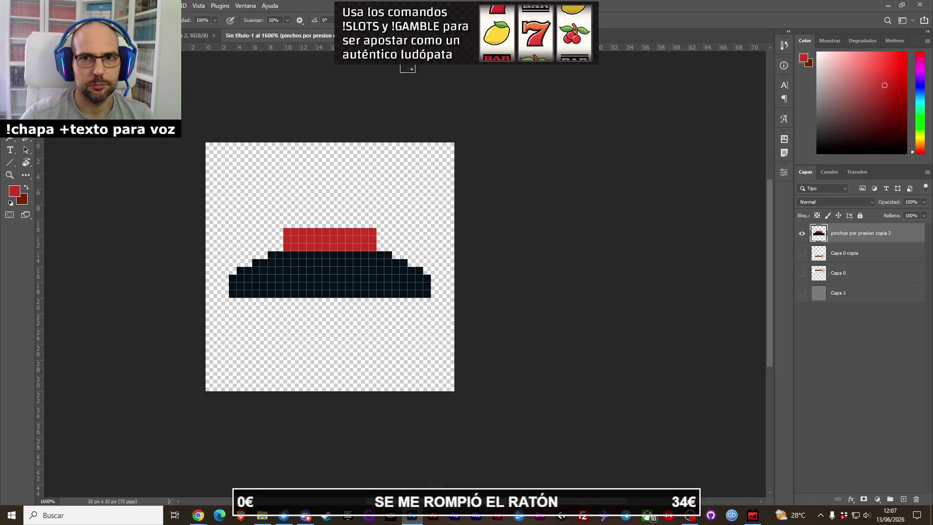
key(ctrl+w)
click(480, 191)
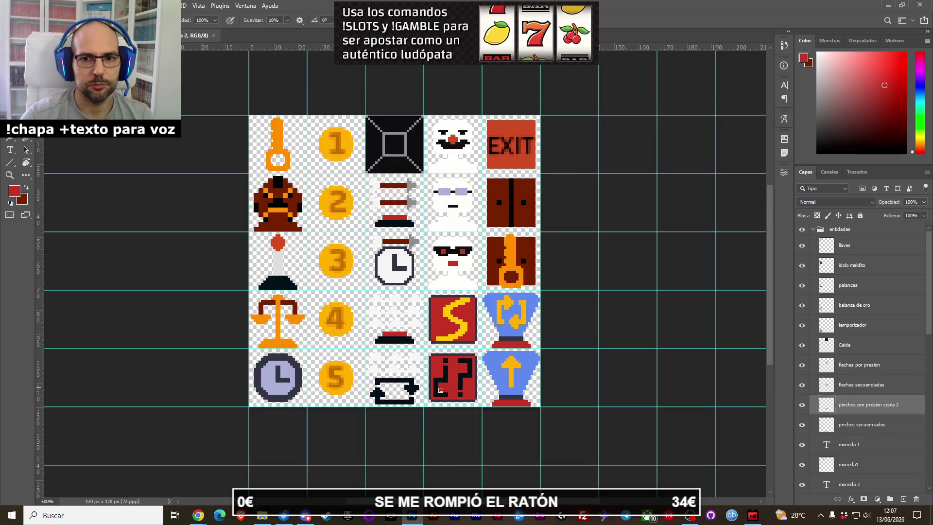
click(413, 517)
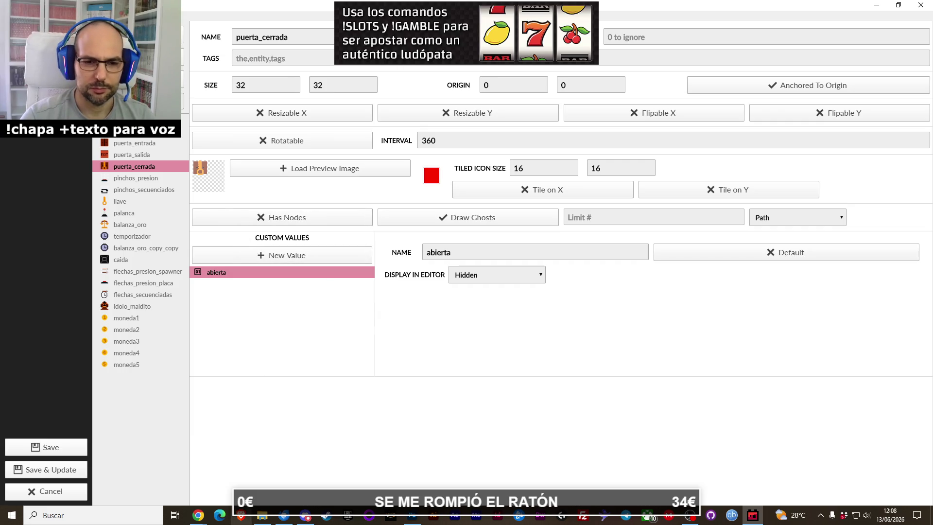
click(262, 515)
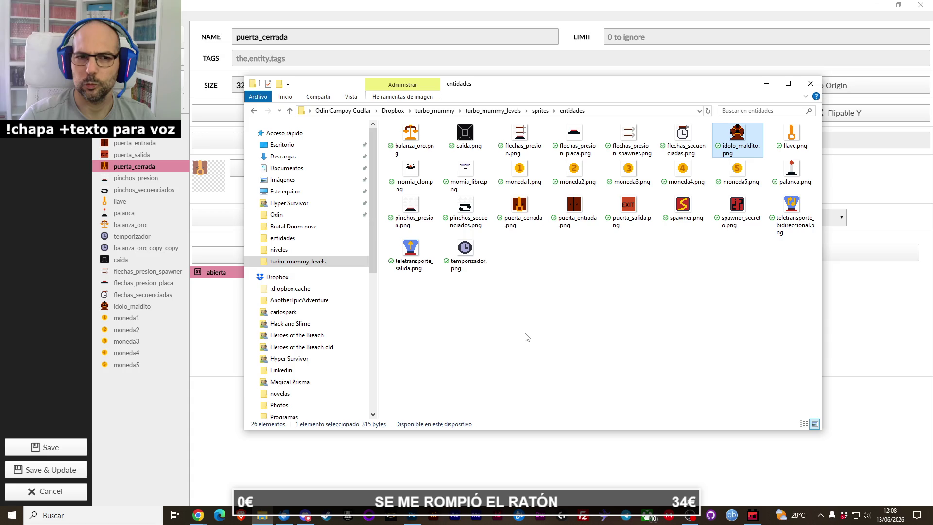
Step: Delete the balanza_oro_copy_copy entity and start creating a new entity
key(alt+Tab)
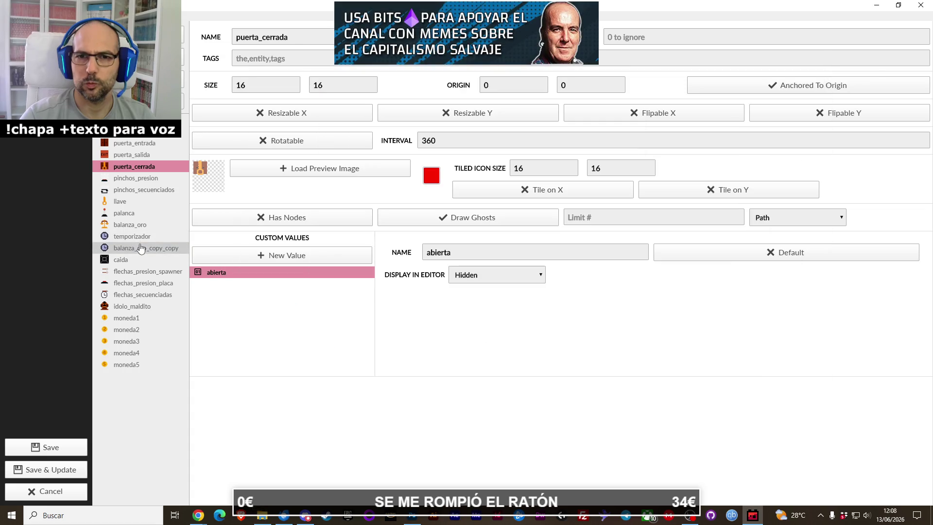
click(143, 249)
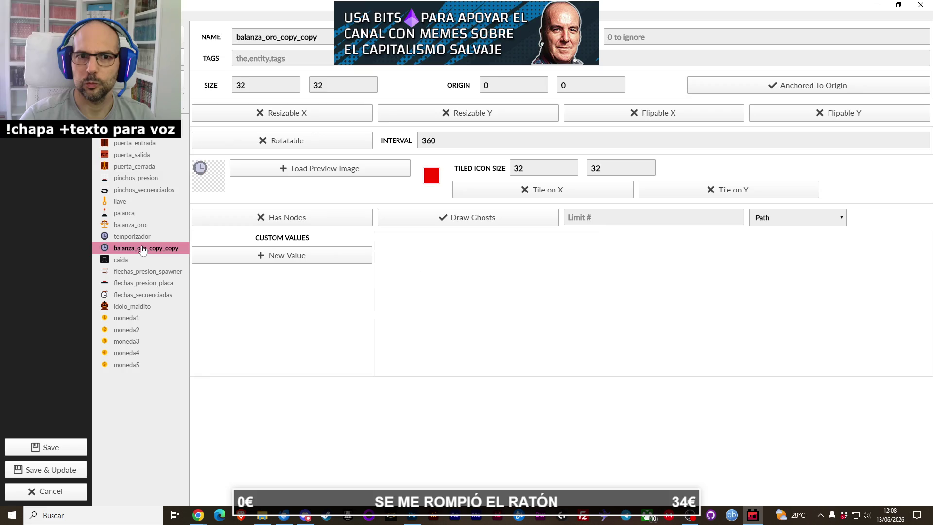
right_click(142, 250)
click(160, 271)
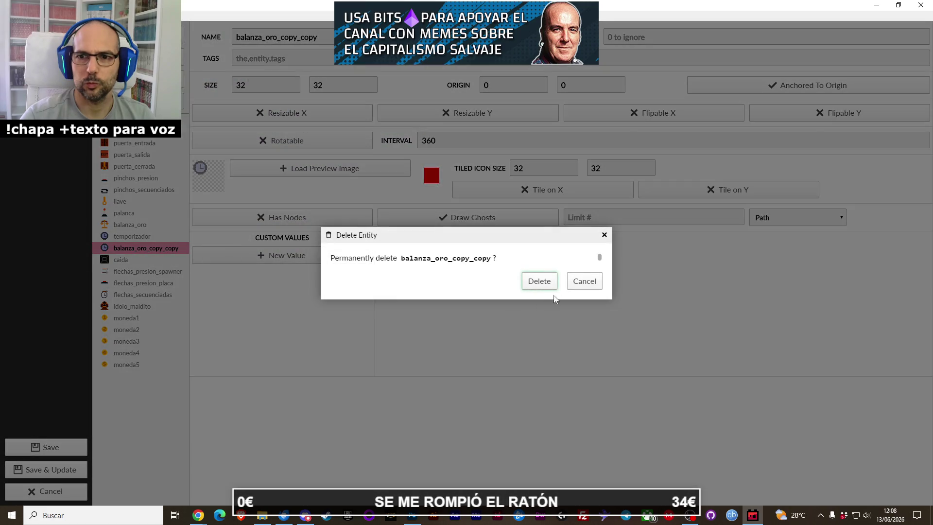
click(539, 281)
click(175, 34)
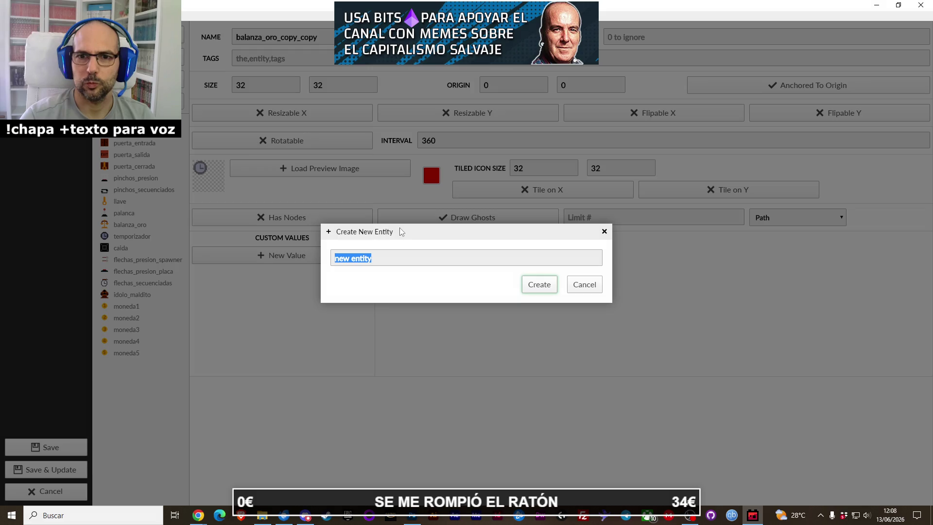
Step: Create a teletransporte_bidireccional entity with teletransporte_bidireccional.png as its preview image
text(tel)
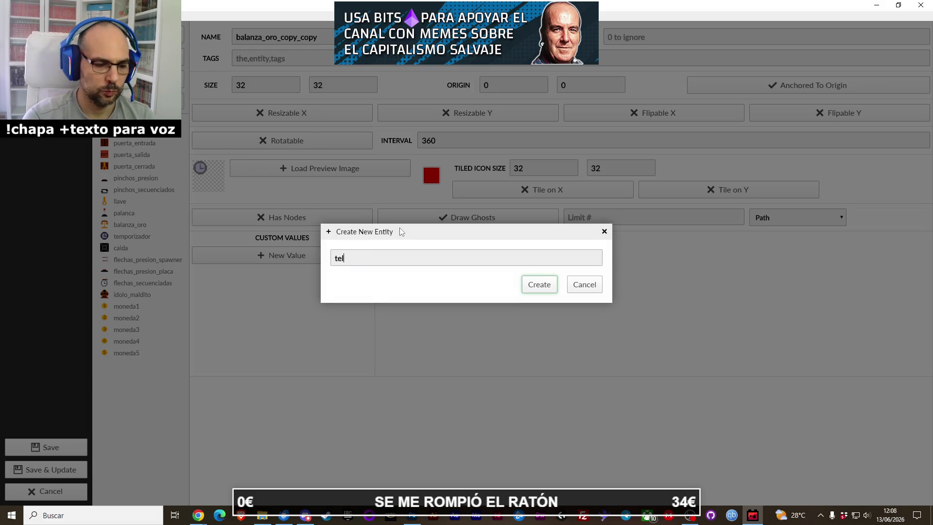
text(etransporte)
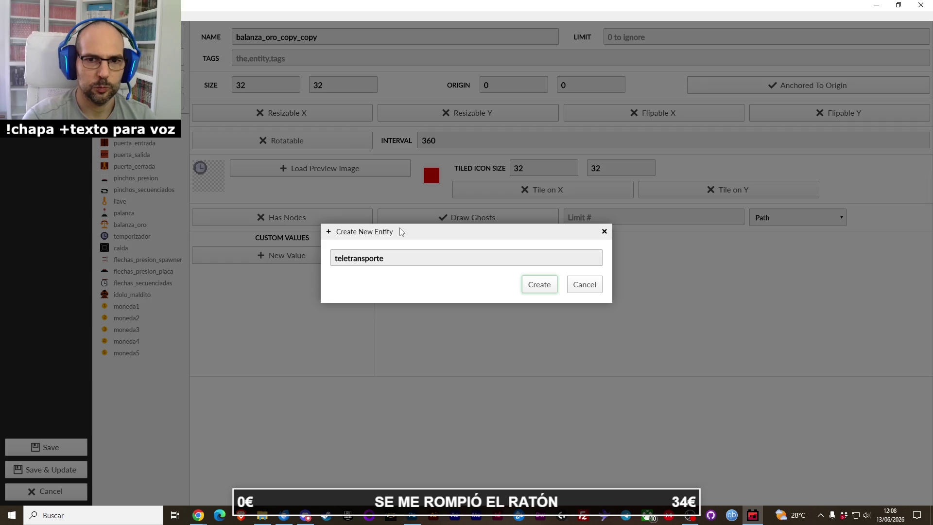
text(_bi)
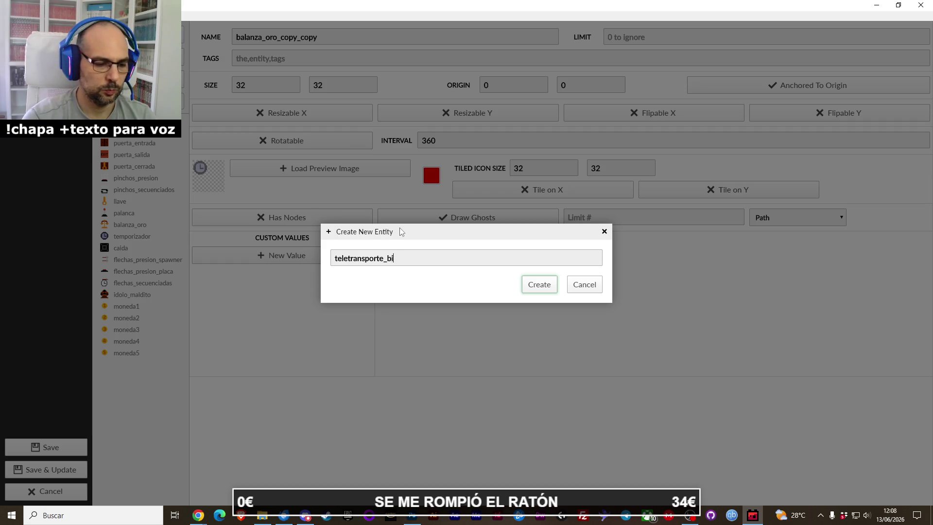
text(direccional)
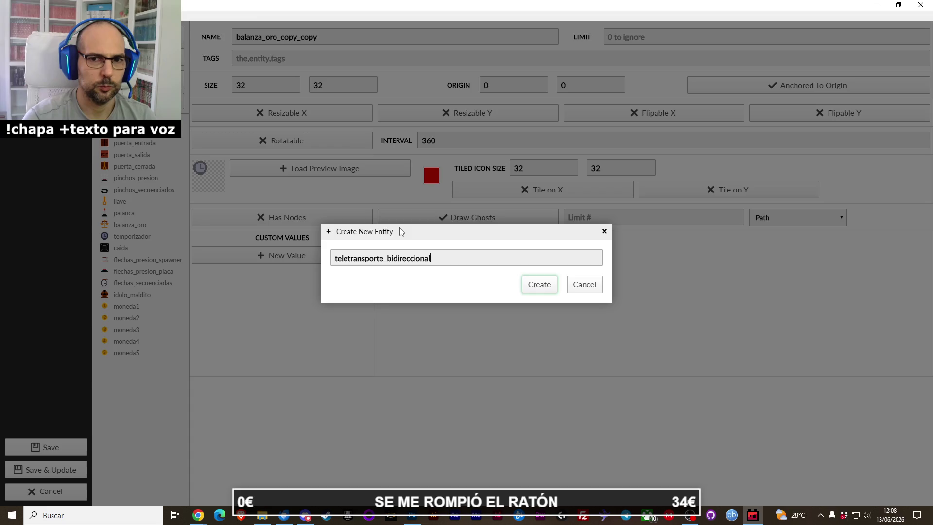
key(Return)
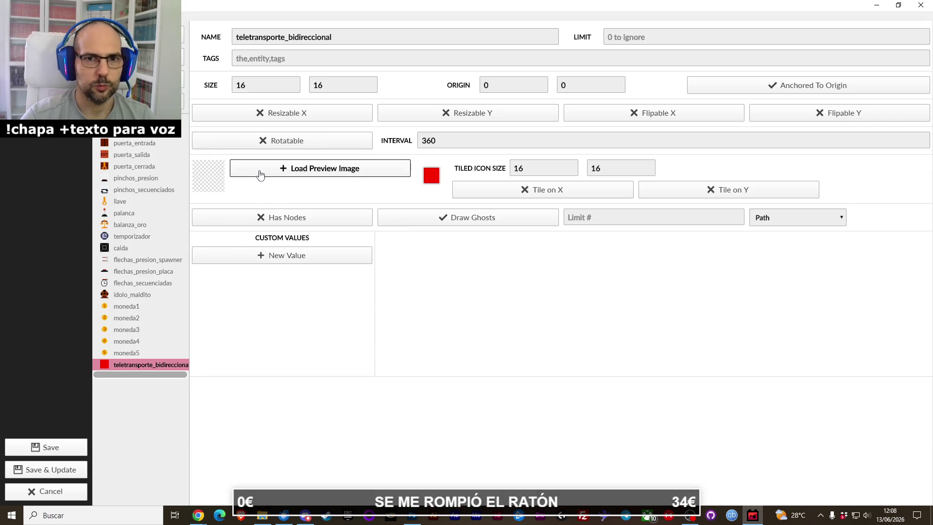
click(261, 174)
double_click(643, 292)
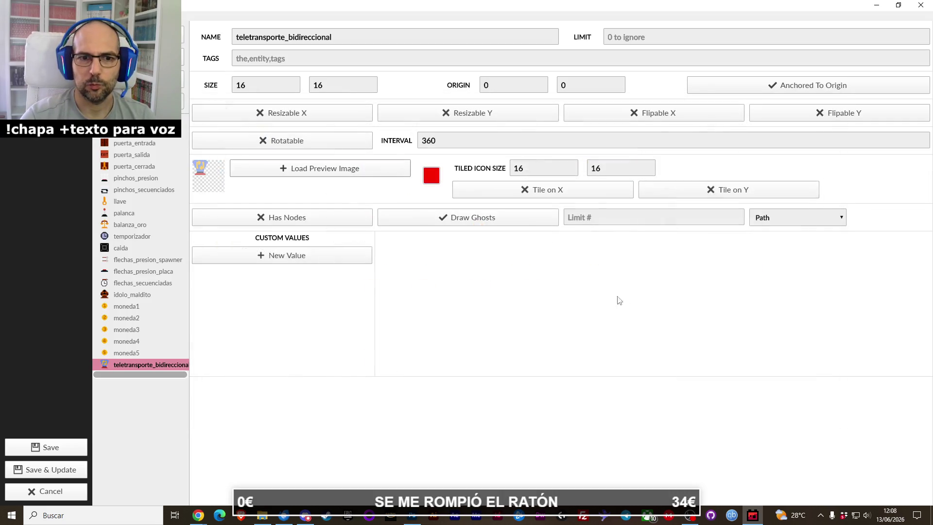
Step: Set the entity's size and tiled icon size to 32x32
double_click(265, 90)
text(32)
key(Tab)
text(32)
double_click(521, 168)
text(32)
key(Tab)
text(32)
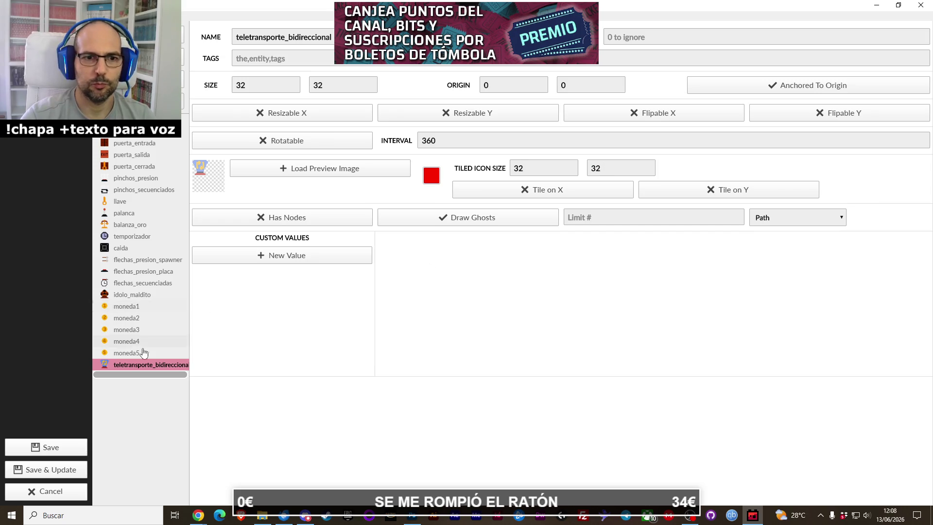
key(alt+Tab)
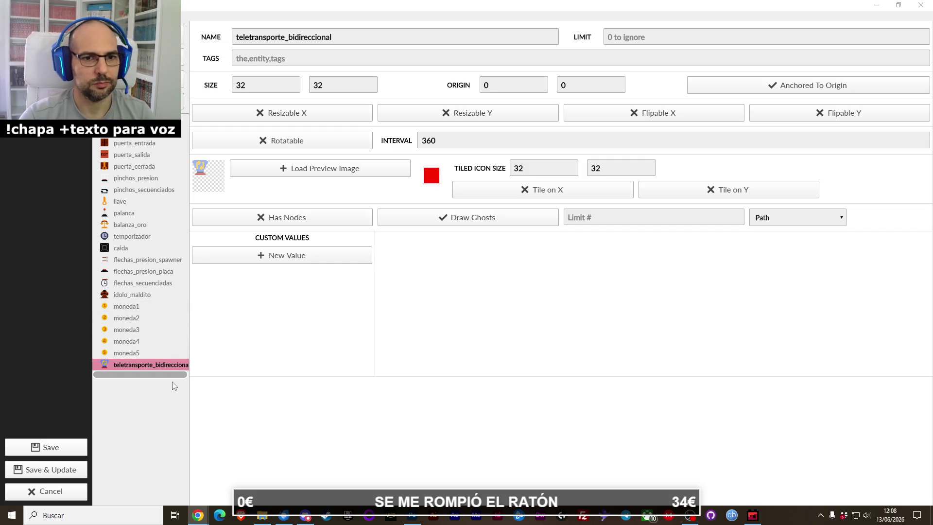
drag(186, 378, 190, 378)
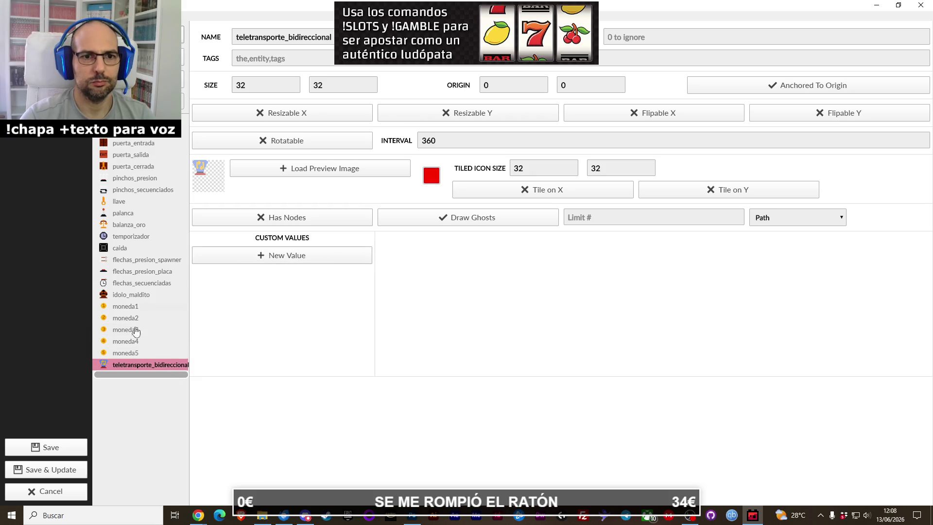
right_click(148, 365)
Step: Duplicate teletransporte_bidireccional and enter 'salida' as the copy's name suffix
click(153, 367)
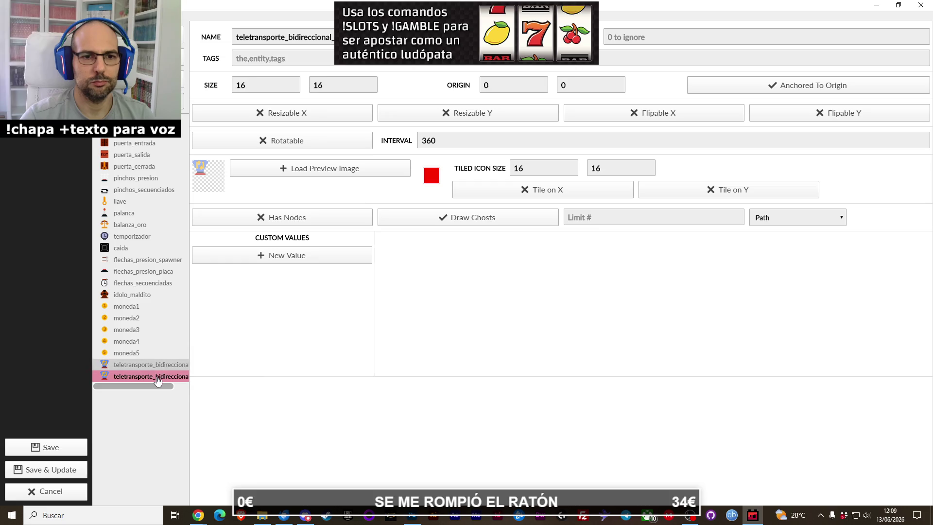
click(264, 517)
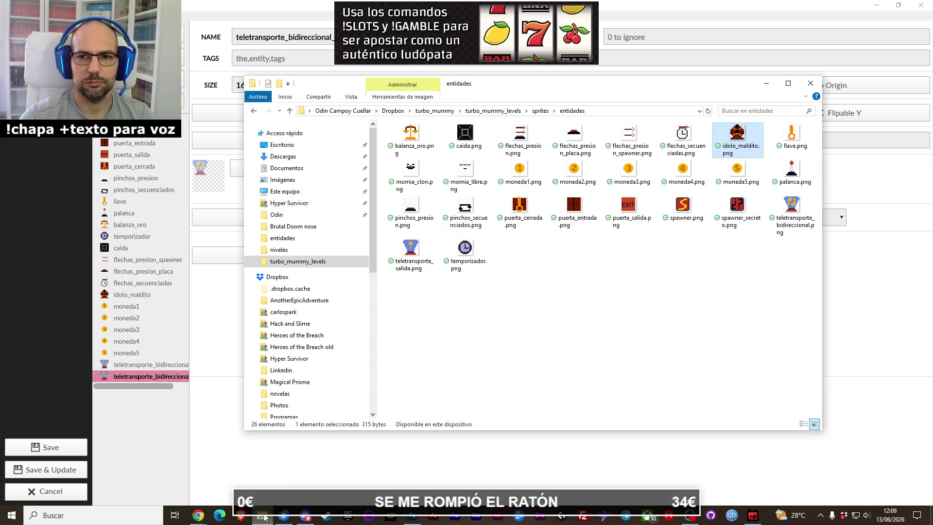
click(264, 517)
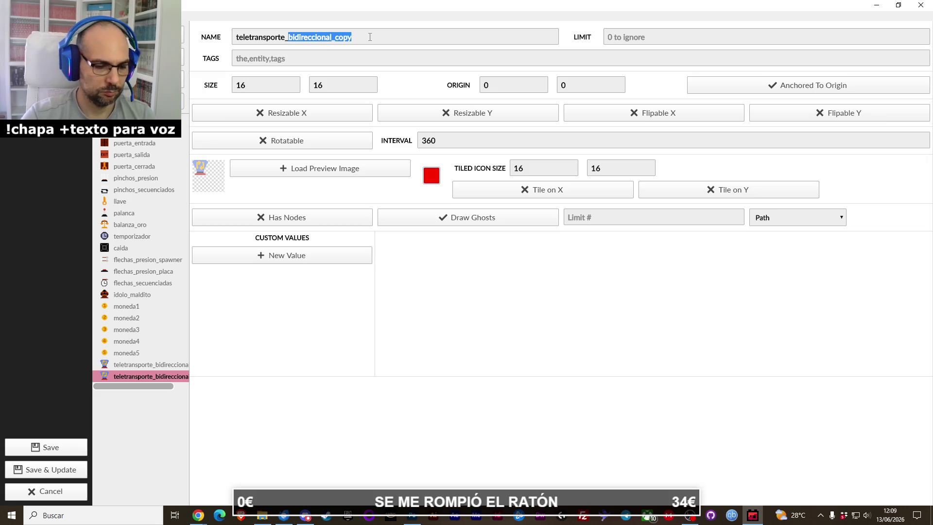
text(salida)
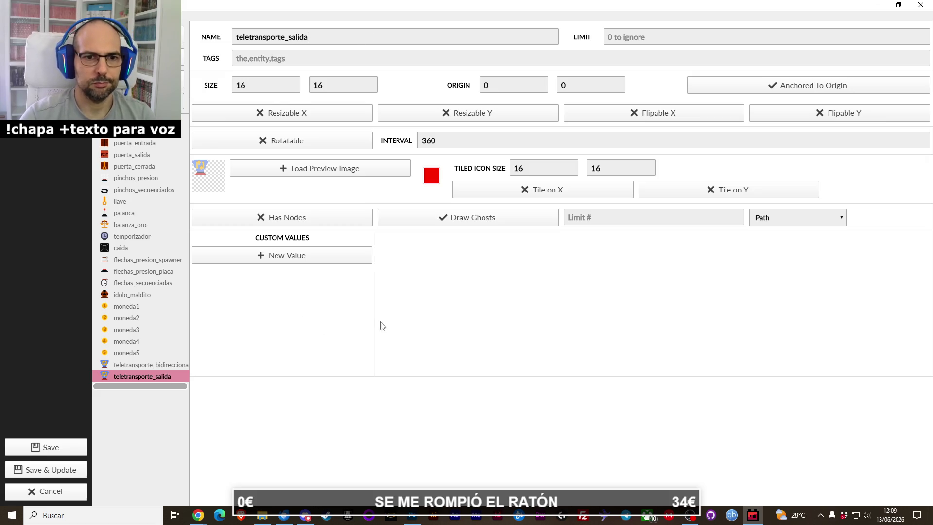